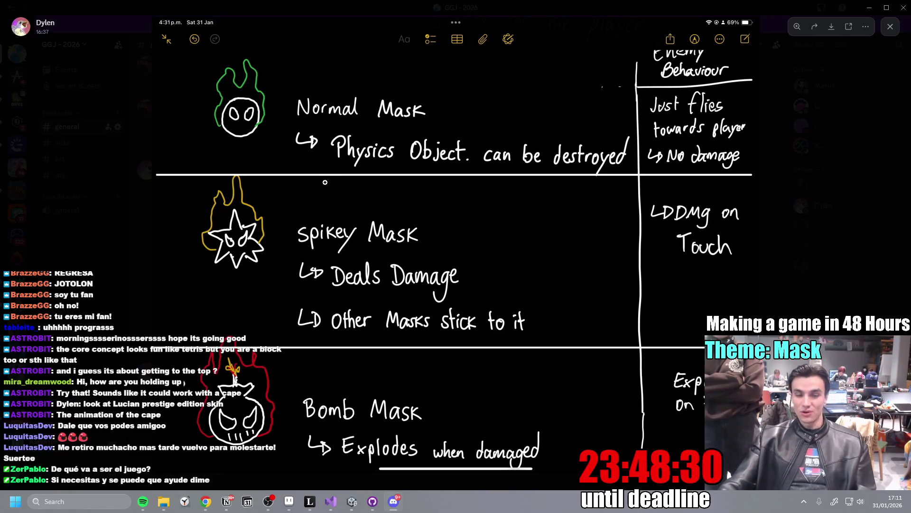
- Pan the Leonardo canvas and draw a pile of red connected loops at the lower right
left_click(310, 501)
left_click_drag(626, 380, 319, 237)
mouse_move(480, 354)
left_mouse_down()
mouse_move(458, 376)
mouse_move(489, 354)
mouse_move(524, 354)
left_mouse_up()
left_click_drag(473, 332, 550, 354)
mouse_move(436, 355)
left_mouse_down()
mouse_move(394, 362)
mouse_move(596, 380)
left_mouse_up()
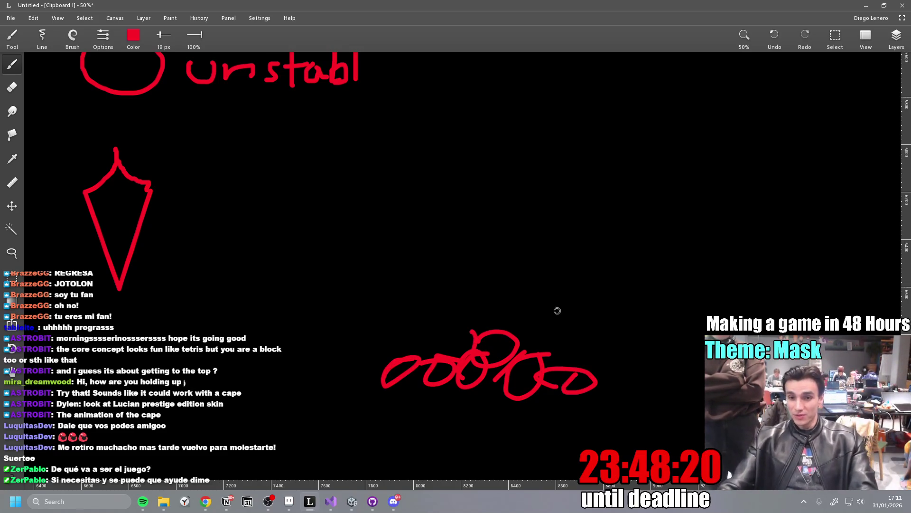
- Add a smaller red loop cluster above the pile, undoing the large loop drawn around it
mouse_move(567, 267)
left_mouse_down()
mouse_move(610, 292)
mouse_move(586, 257)
mouse_move(548, 257)
mouse_move(568, 272)
mouse_move(563, 292)
mouse_move(578, 314)
left_mouse_up()
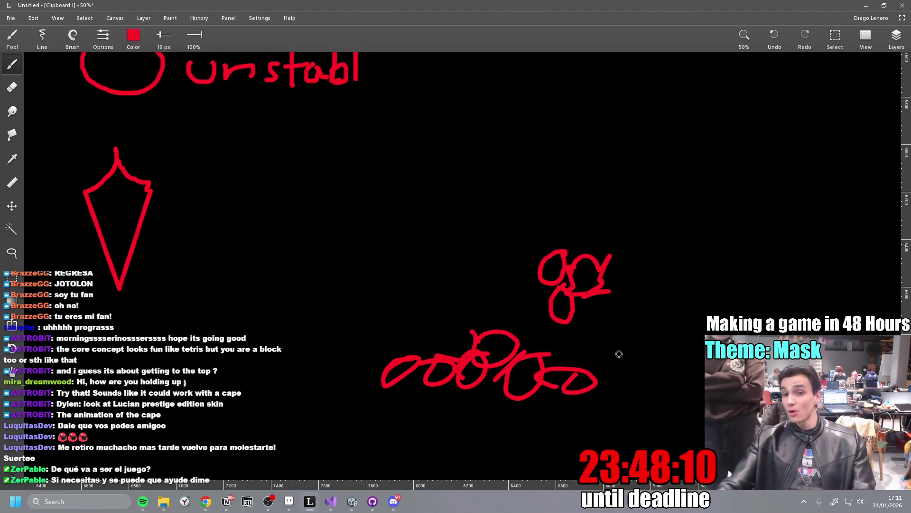
mouse_move(591, 303)
left_mouse_down()
mouse_move(638, 286)
mouse_move(608, 243)
mouse_move(563, 240)
mouse_move(591, 245)
left_mouse_up()
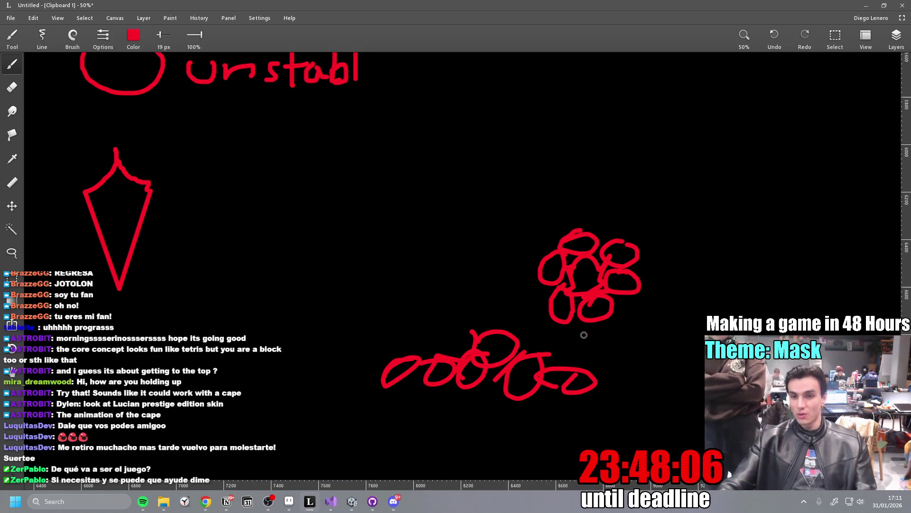
mouse_move(610, 230)
left_mouse_down()
mouse_move(525, 248)
mouse_move(614, 212)
mouse_move(629, 226)
left_mouse_up()
key("ctrl+z")
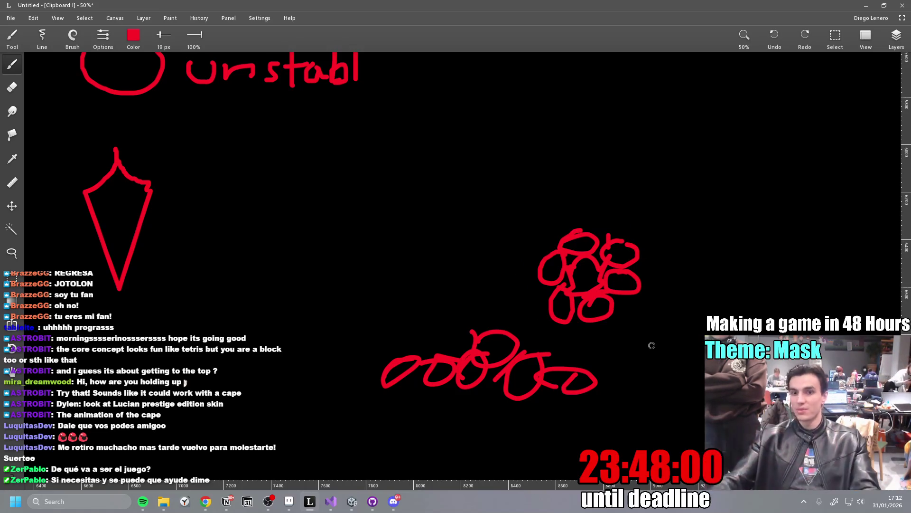
left_click(870, 8)
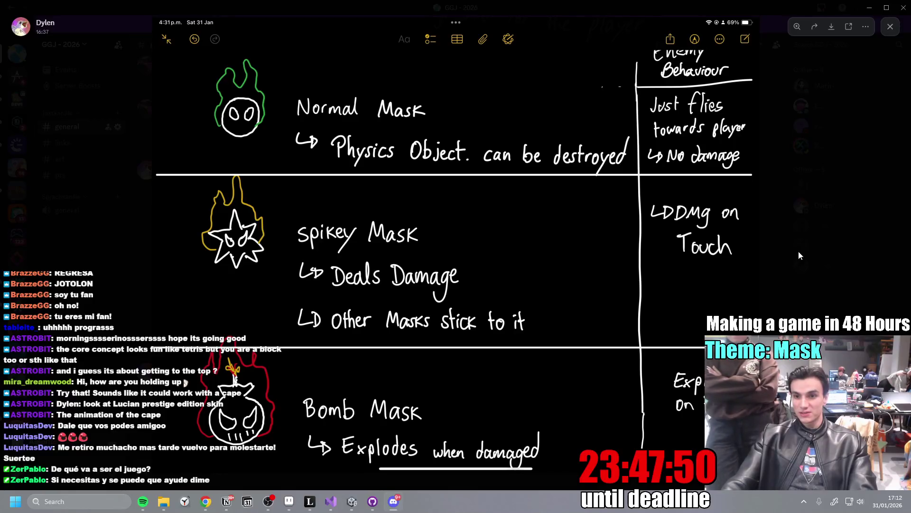
- View the mask types and Mask Tiers images full size in #general
key("Escape")
scroll(517, 328, "down", 5)
left_click(293, 267)
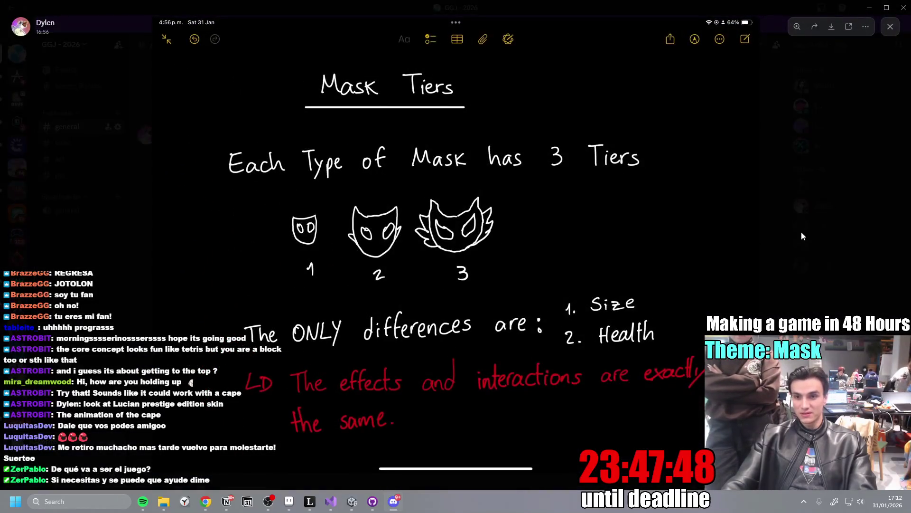
left_click(803, 237)
scroll(346, 287, "up", 5)
left_click(346, 287)
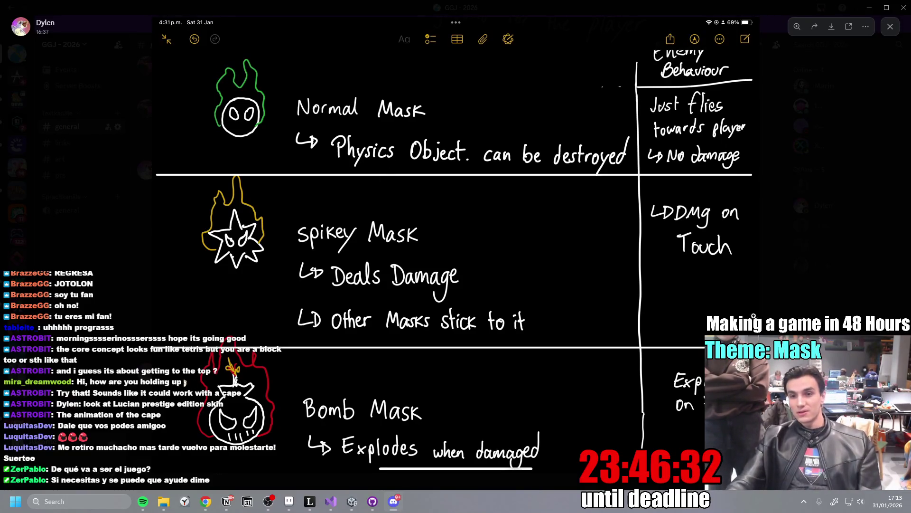
left_click(859, 291)
- Zoom in and out on the Mask Tiers image, then move to the #art channel
scroll(515, 297, "down", 3)
left_click(304, 291)
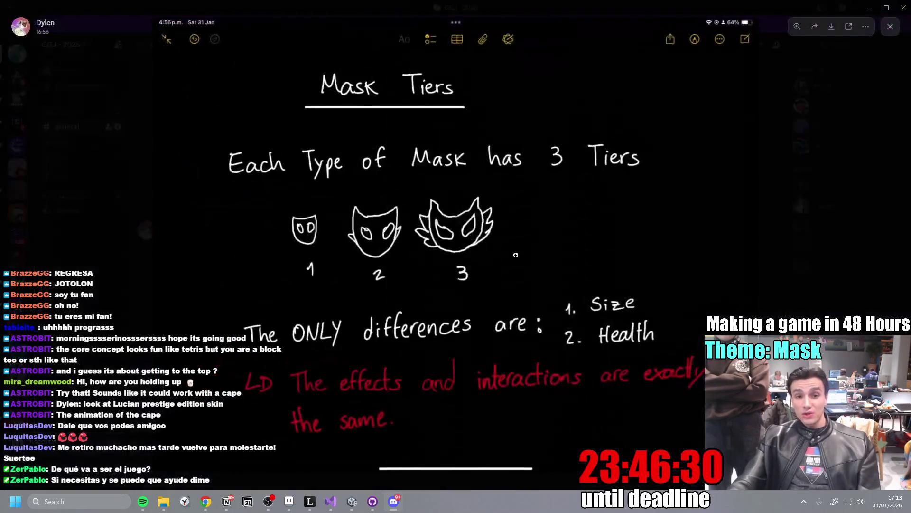
left_click(423, 241)
left_click(423, 241)
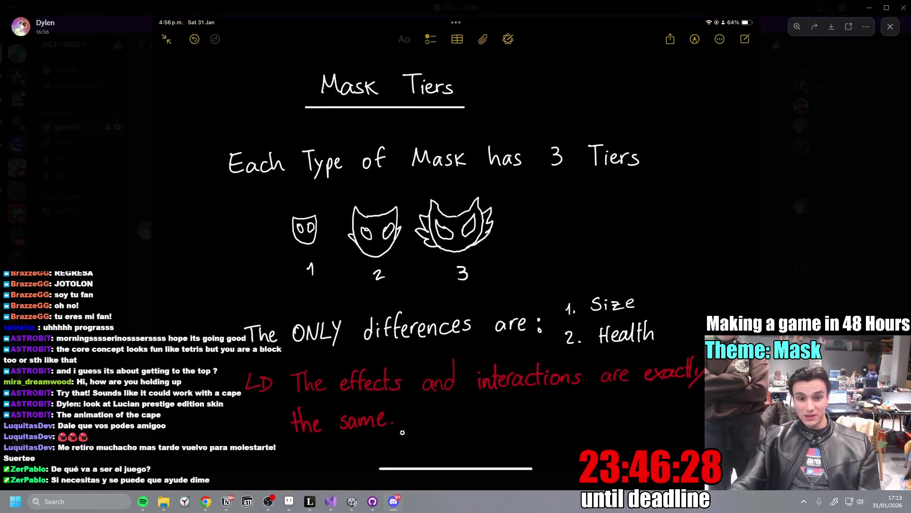
left_click(74, 172)
left_click(71, 159)
scroll(336, 280, "up", 10)
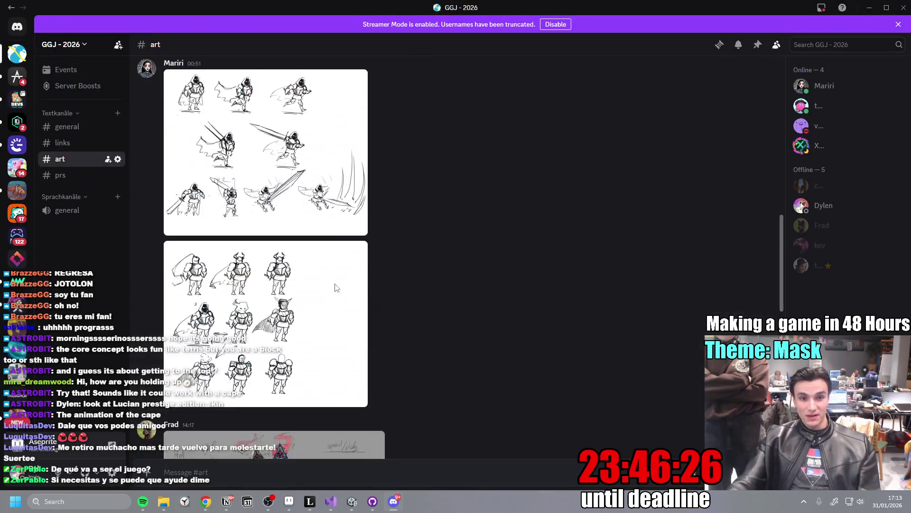
- Inspect the mask concept sheet in #art, zooming in on the Mid and Heaven masks
scroll(265, 252, "down", 5)
left_click(264, 252)
left_click(328, 380)
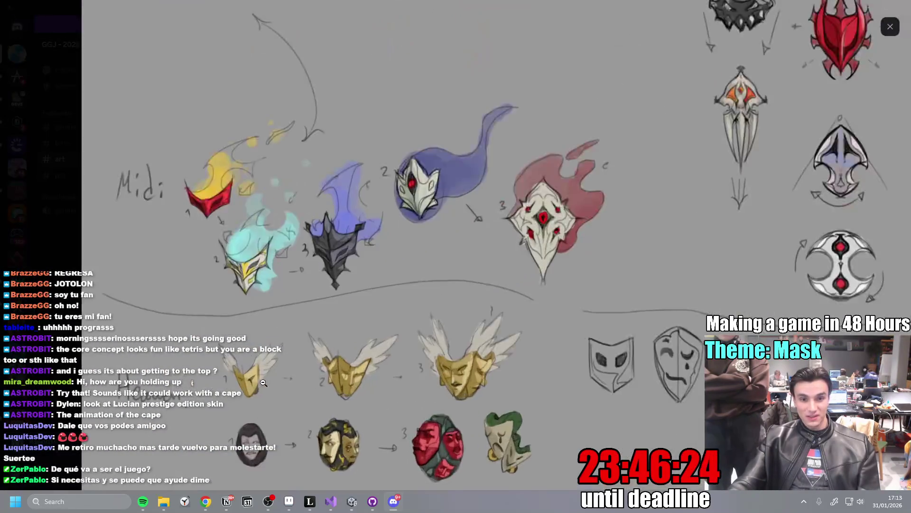
left_click(521, 364)
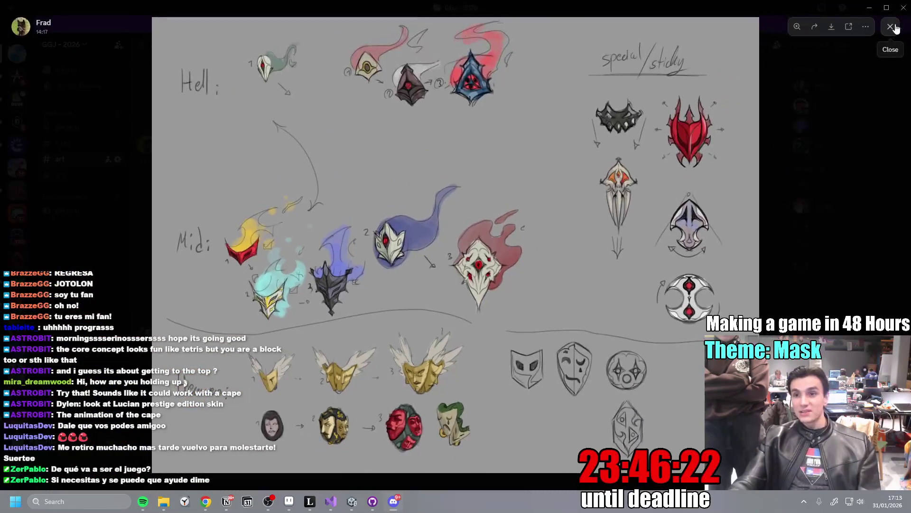
left_click(891, 26)
- Back in #general, zoom in on the three tier masks in the Mask Tiers image
left_click(67, 127)
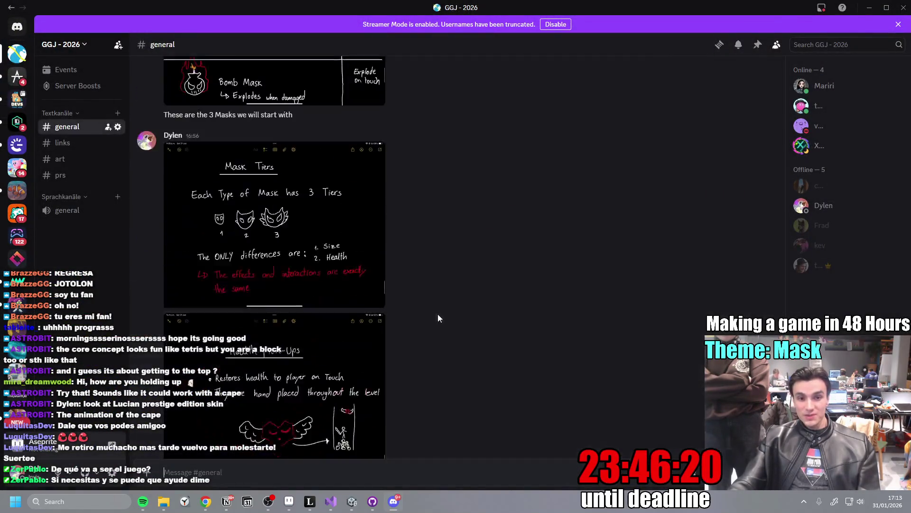
left_click(361, 246)
left_click(407, 274)
left_click(406, 273)
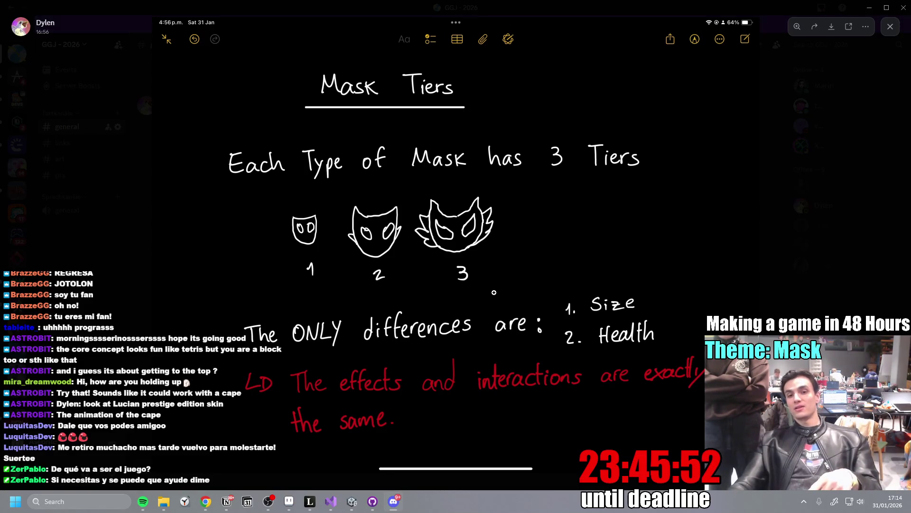
left_click(814, 236)
- Scroll to the Health Pick-Ups design note and view it full size
scroll(500, 289, "up", 4)
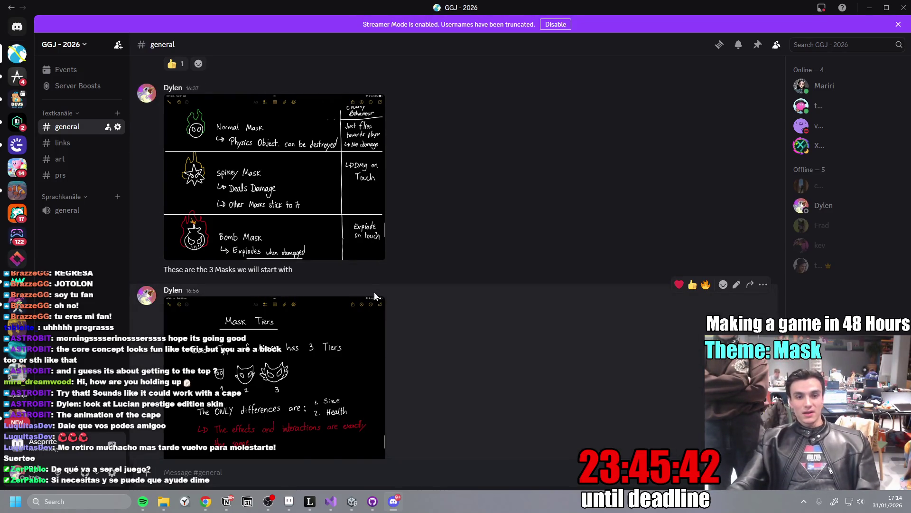
scroll(359, 275, "down", 4)
scroll(374, 291, "up", 4)
scroll(374, 287, "down", 1)
scroll(374, 286, "down", 3)
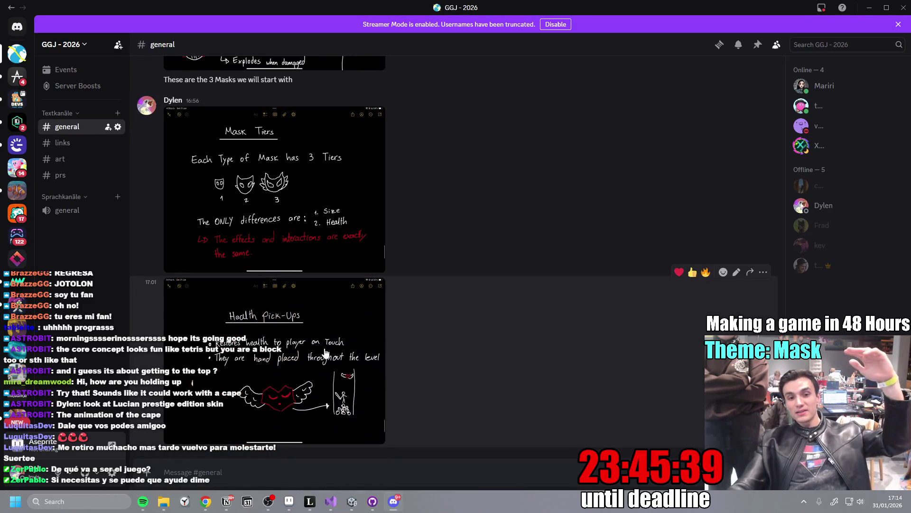
left_click(326, 352)
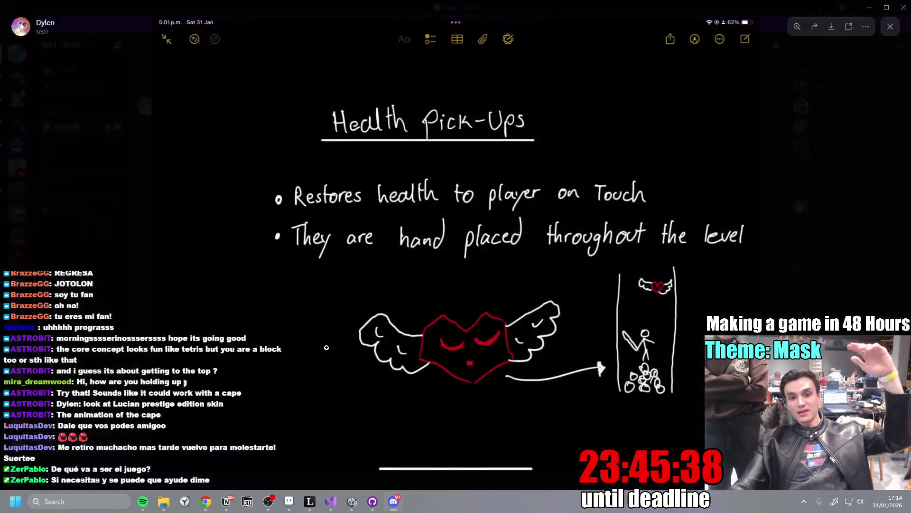
left_click(827, 274)
scroll(341, 294, "up", 1)
scroll(341, 294, "up", 2)
scroll(340, 295, "down", 3)
left_click(340, 295)
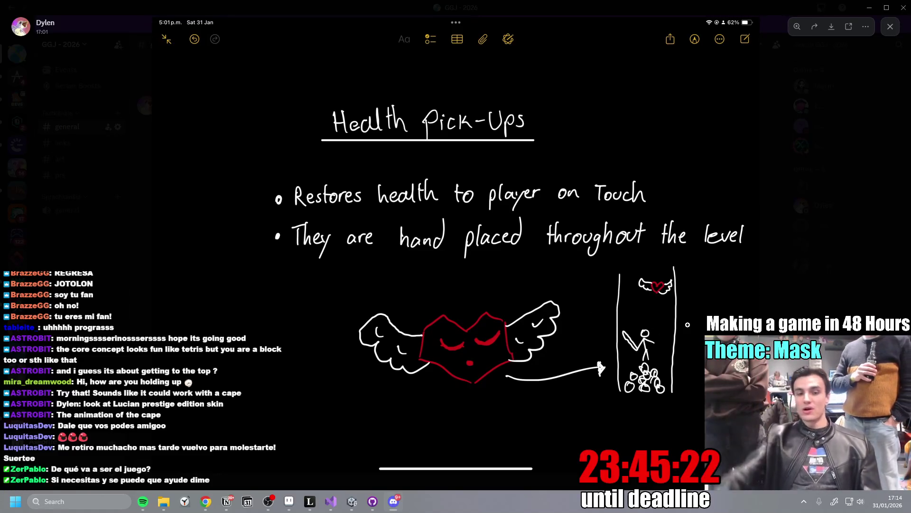
left_click(856, 279)
left_click(352, 502)
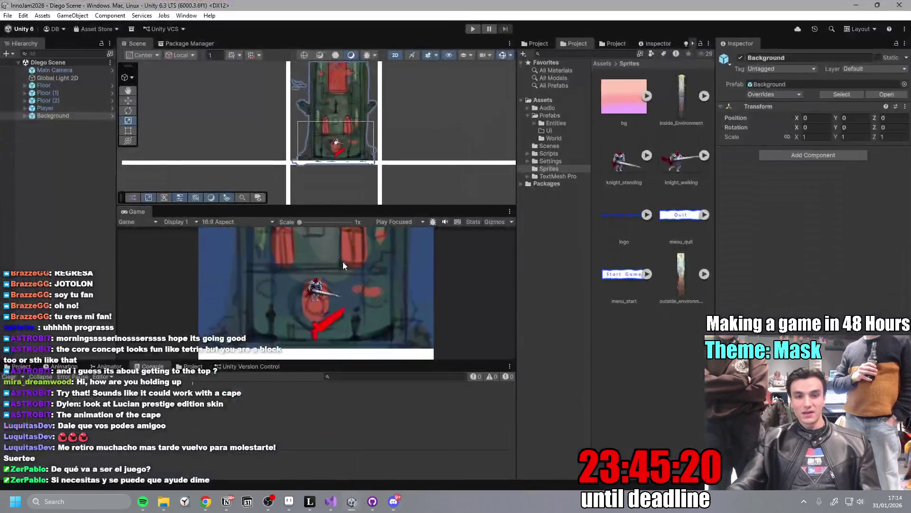
left_click_drag(365, 206, 364, 283)
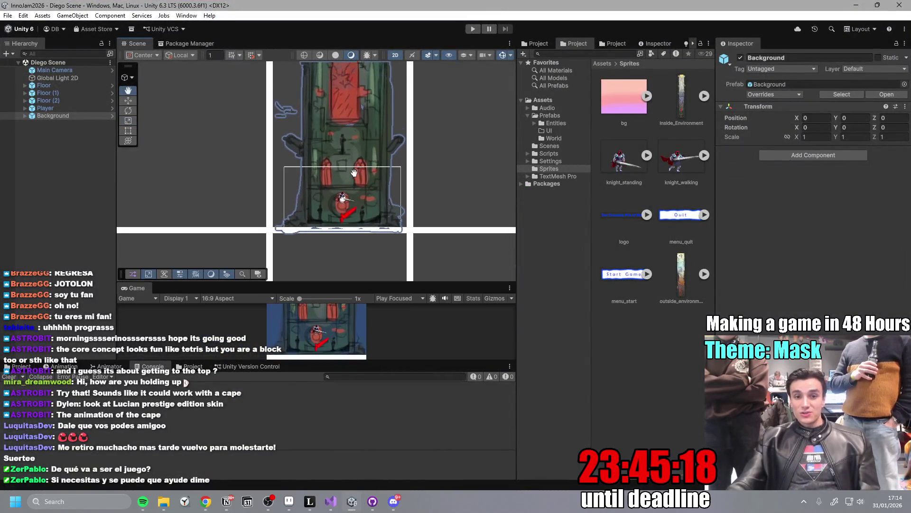
scroll(335, 204, "up", 3)
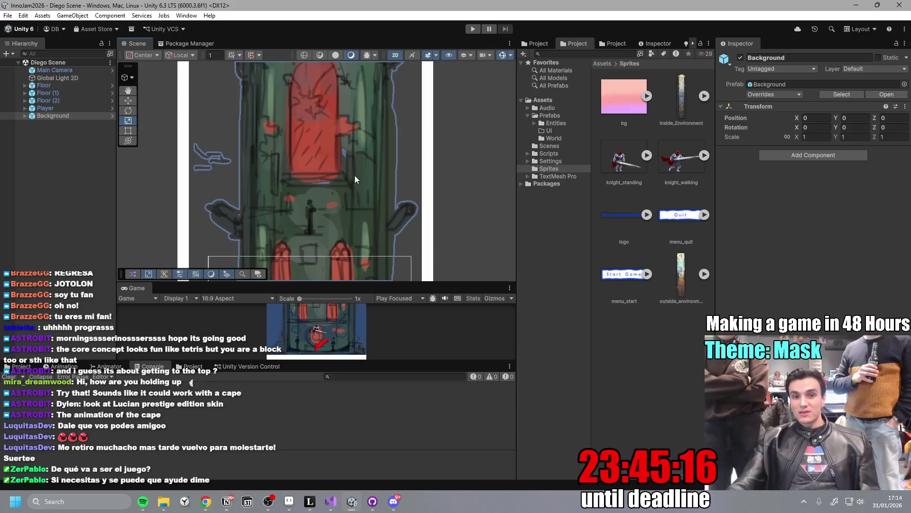
scroll(340, 188, "down", 3)
scroll(300, 164, "down", 2)
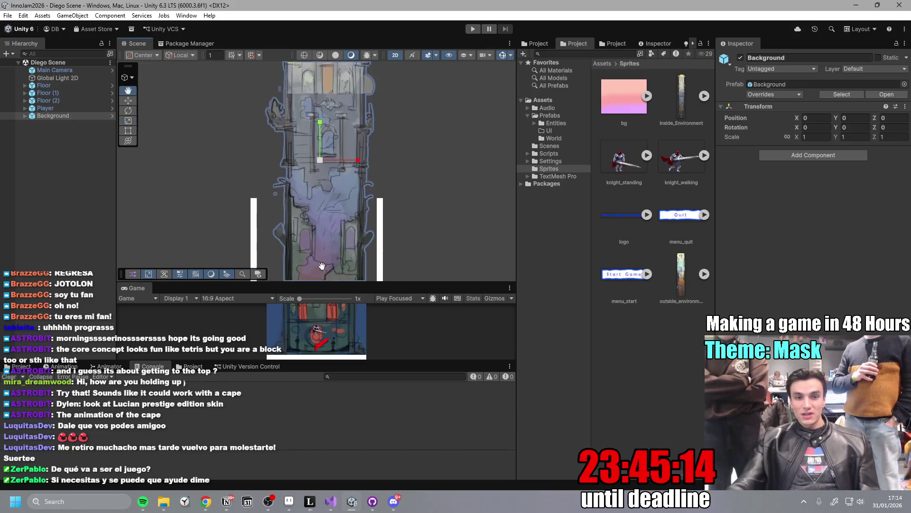
left_click_drag(313, 142, 316, 223)
scroll(315, 223, "up", 3)
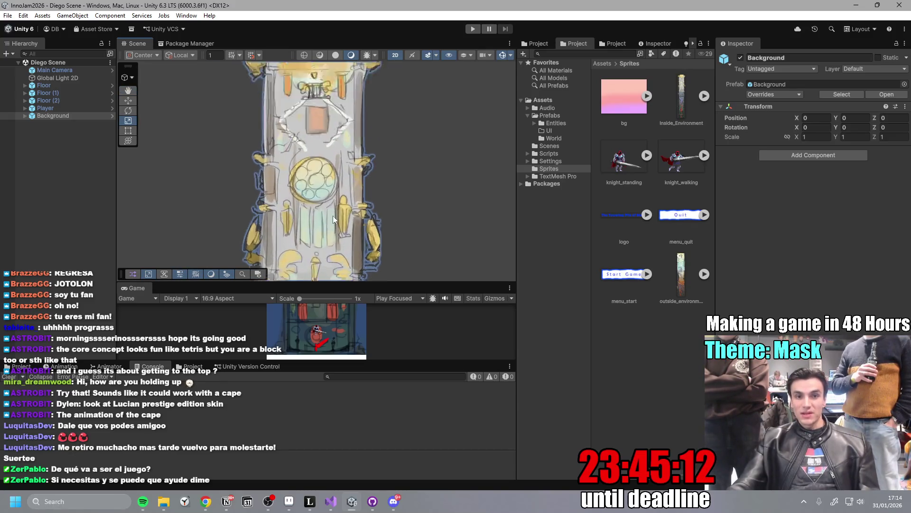
left_click_drag(287, 114, 330, 179)
scroll(325, 100, "down", 1)
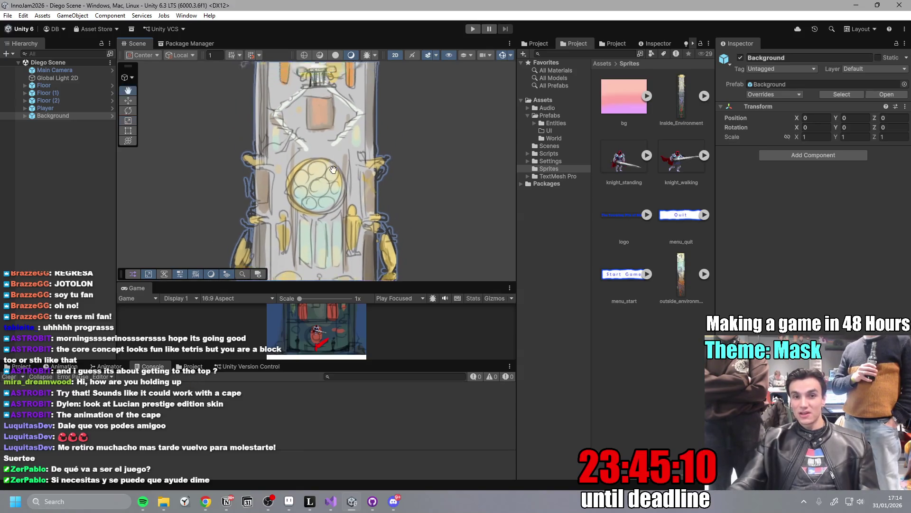
left_click_drag(326, 105, 338, 150)
scroll(341, 153, "down", 3)
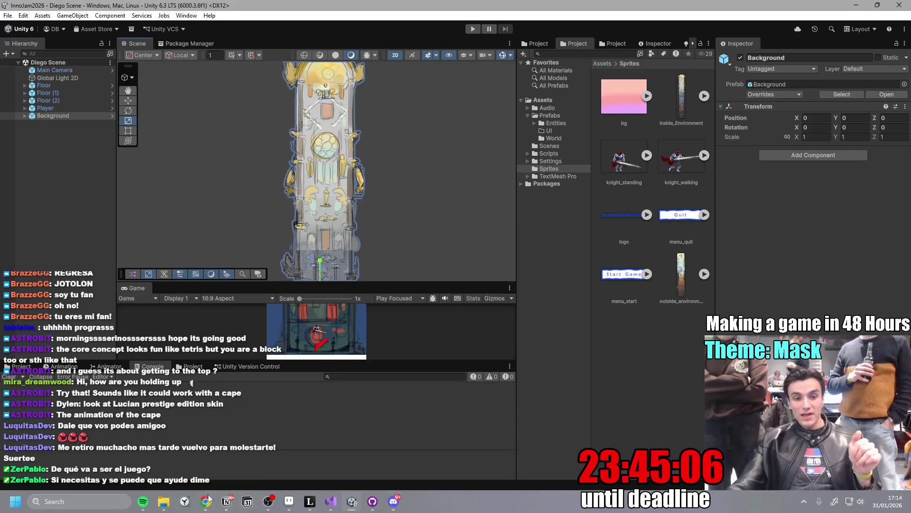
mouse_move(209, 501)
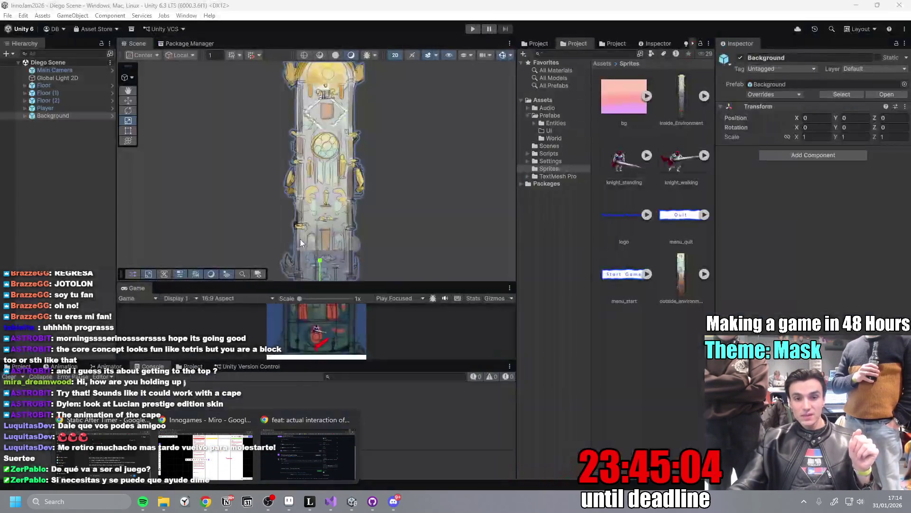
scroll(377, 214, "down", 2)
mouse_move(379, 221)
left_mouse_down()
mouse_move(407, 197)
mouse_move(400, 135)
left_mouse_up()
left_click_drag(359, 161, 371, 268)
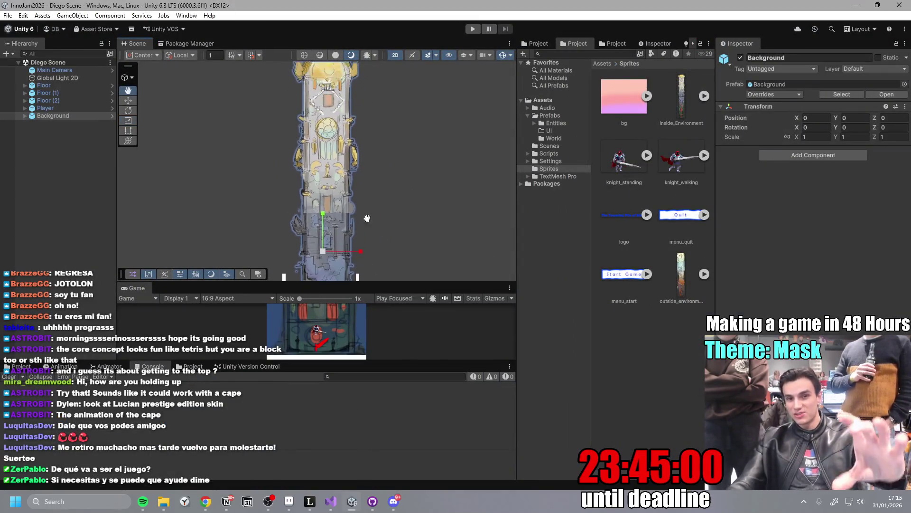
mouse_move(369, 218)
left_mouse_down()
mouse_move(396, 168)
mouse_move(405, 87)
left_mouse_up()
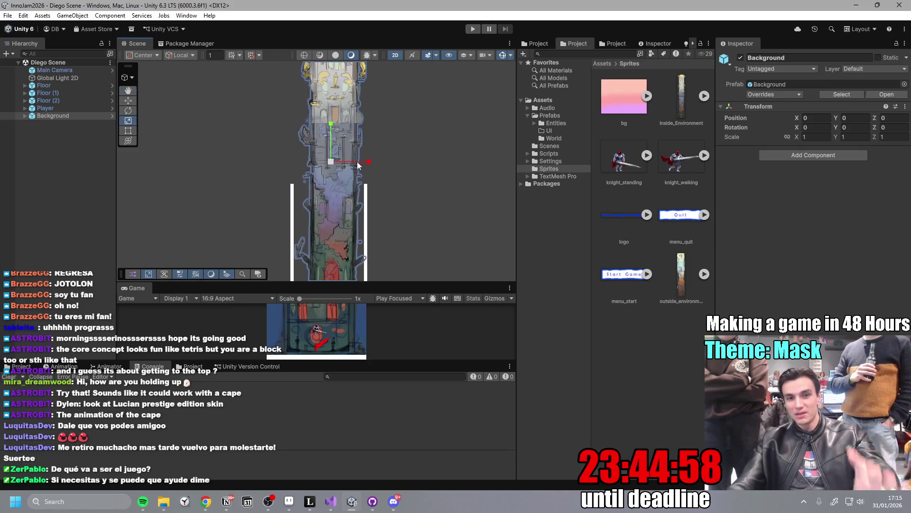
left_click_drag(363, 177, 382, 65)
mouse_move(362, 182)
left_mouse_down()
mouse_move(374, 196)
mouse_move(370, 173)
left_mouse_up()
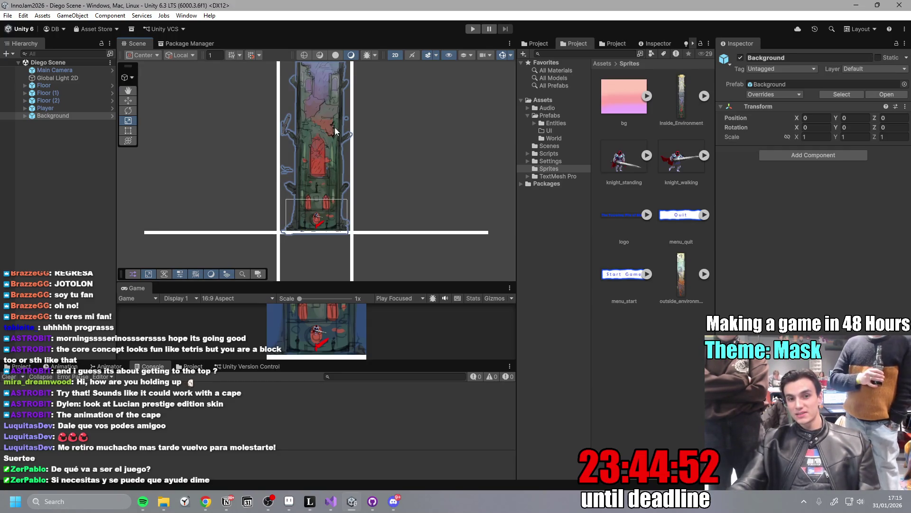
left_click_drag(327, 195, 327, 254)
left_click_drag(324, 142, 324, 190)
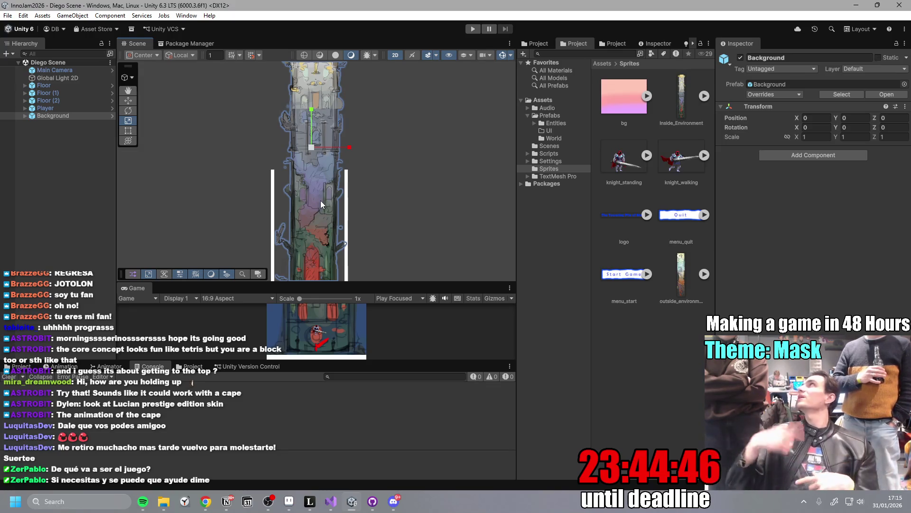
scroll(327, 186, "up", 5)
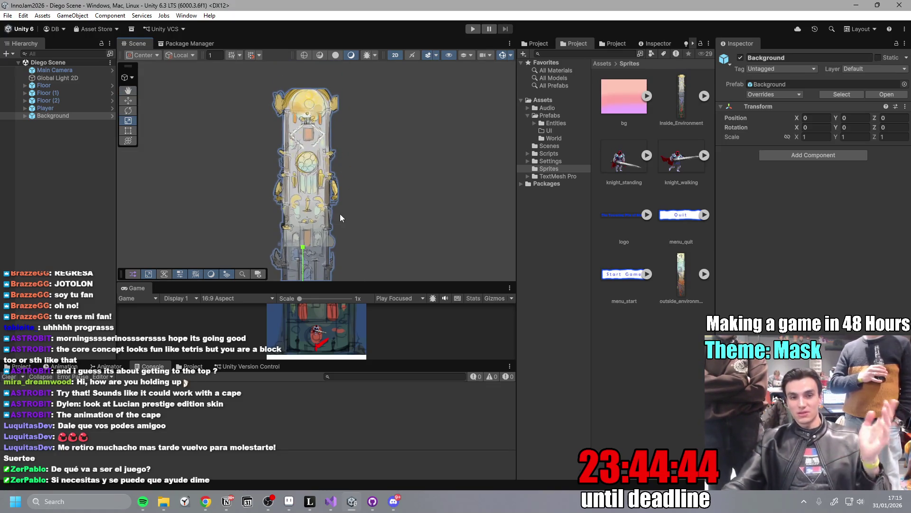
scroll(340, 213, "up", 4)
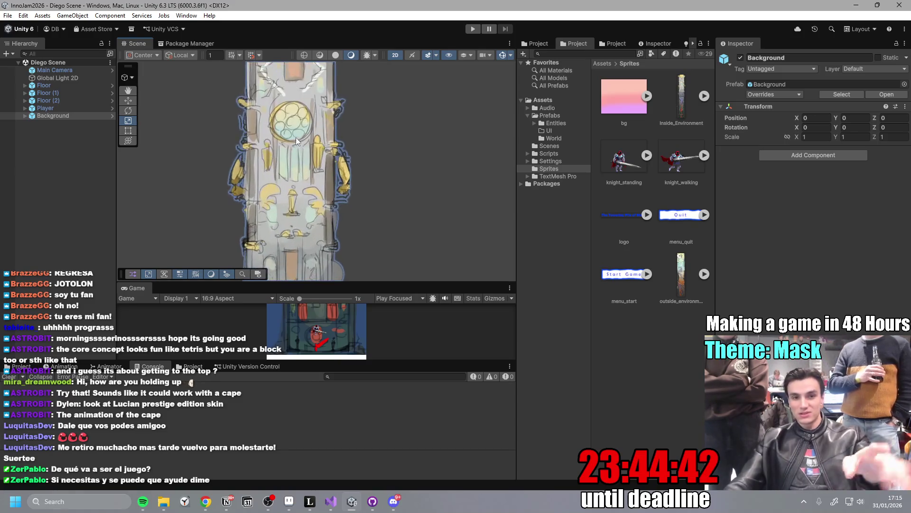
scroll(361, 201, "down", 6)
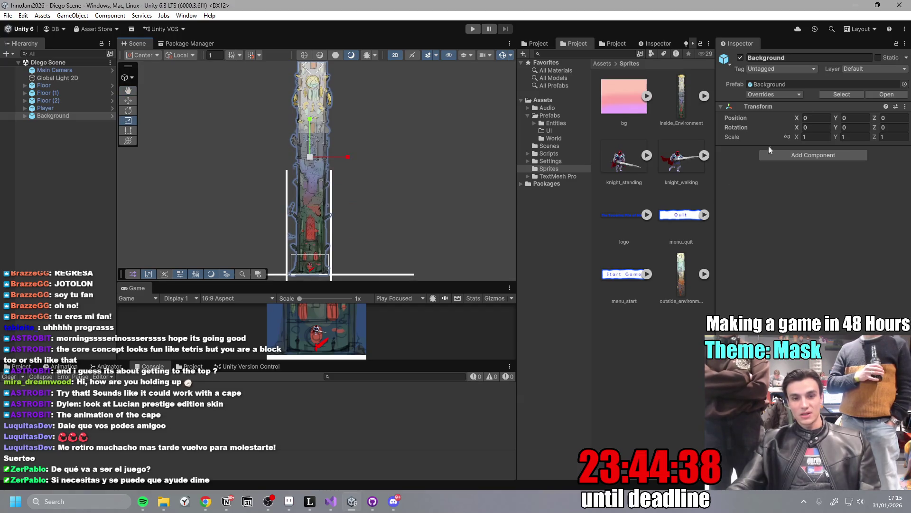
left_click(856, 5)
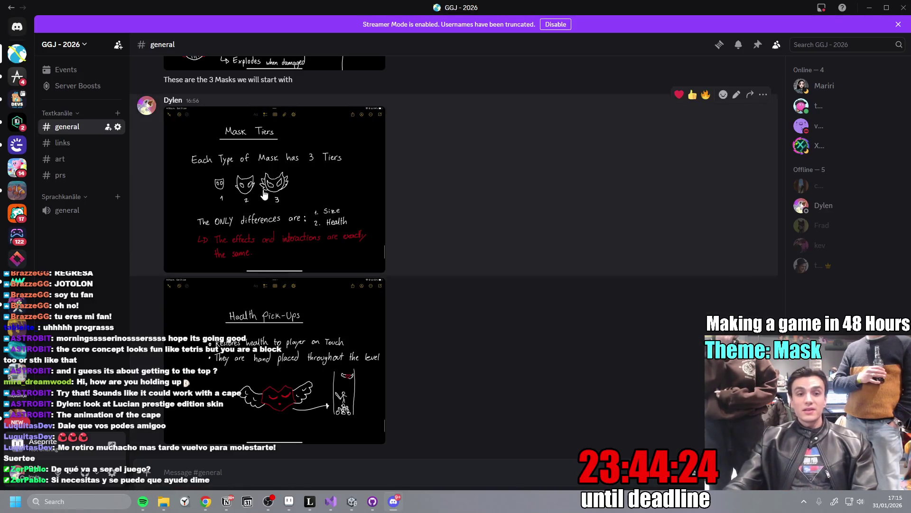
- Open the Mask Tiers sketch and zoom in on masks 1 and 2
left_click(299, 248)
left_click(299, 248)
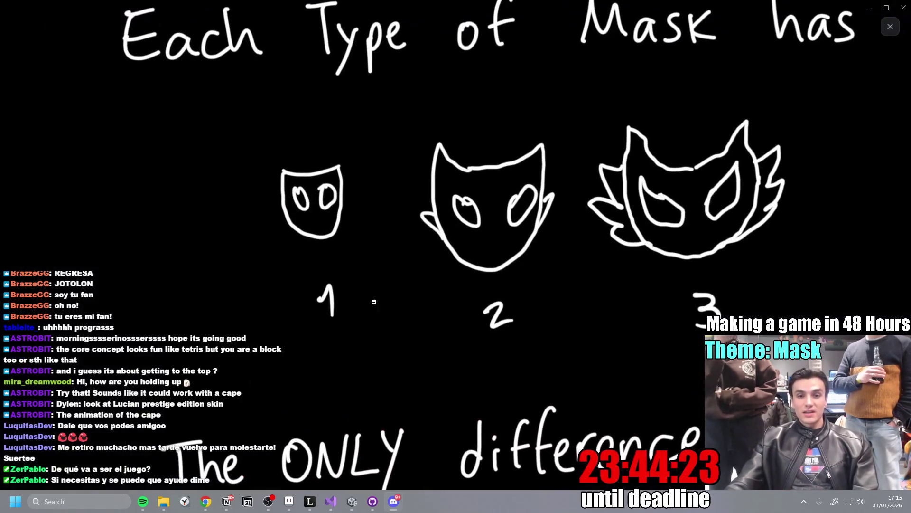
left_click(473, 295)
left_click(327, 261)
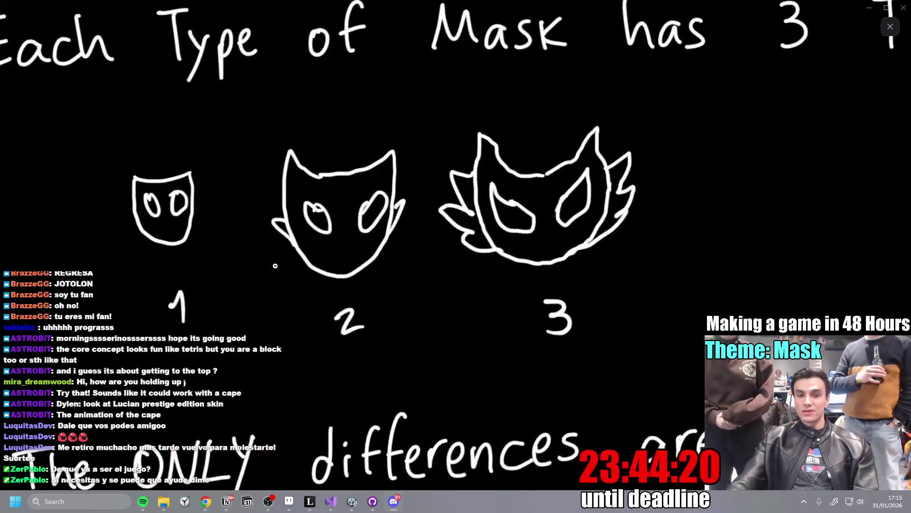
left_click(326, 320)
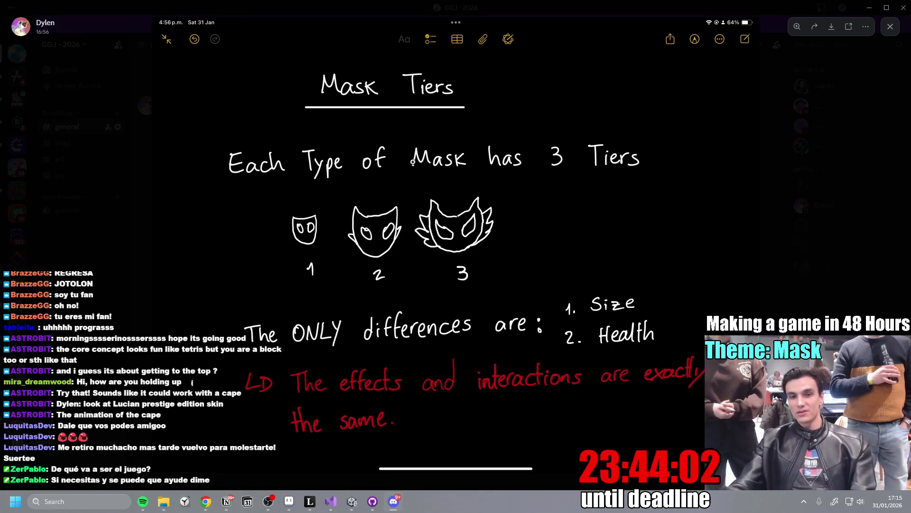
- Close the image viewer and bring up the Miro board in Chrome
left_click(846, 189)
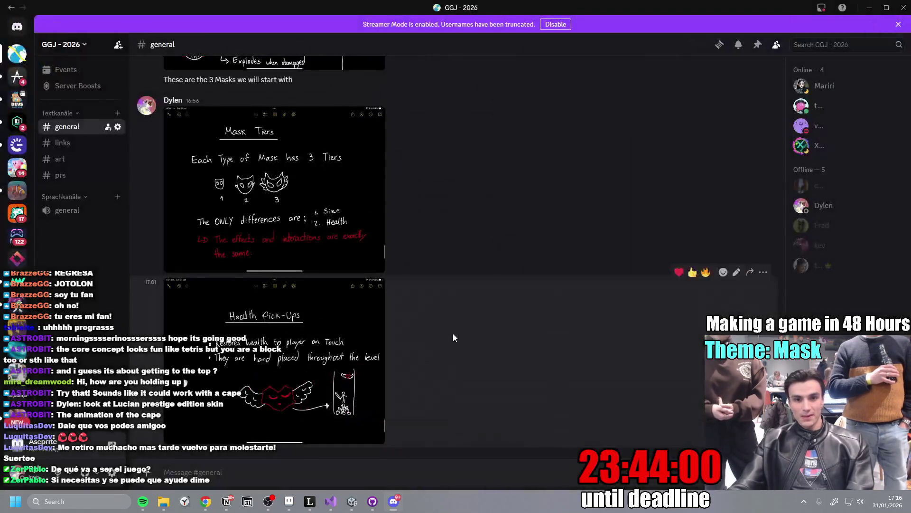
scroll(457, 335, "up", 5)
scroll(463, 331, "down", 5)
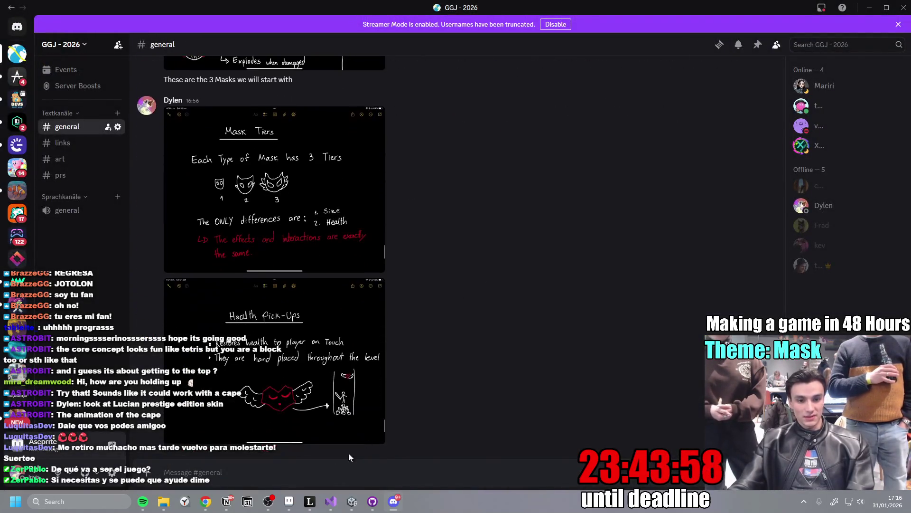
mouse_move(206, 501)
left_click(204, 455)
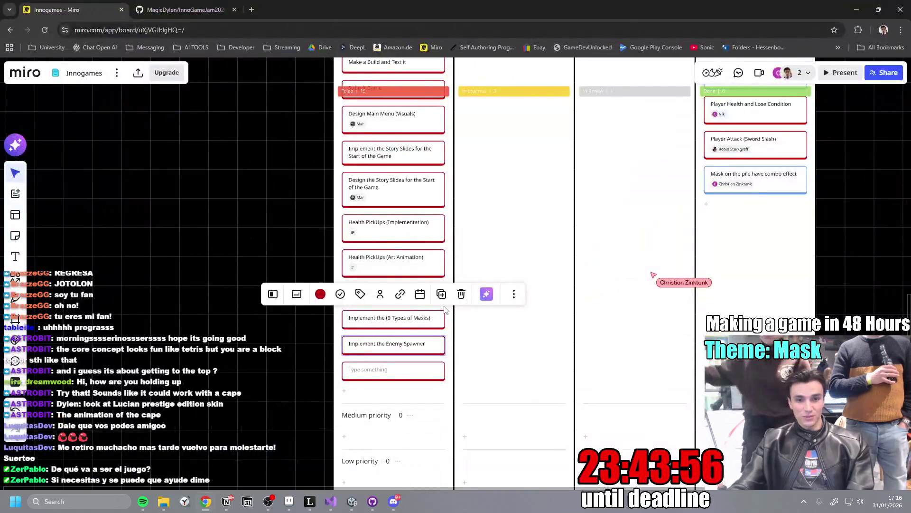
scroll(449, 378, "up", 5)
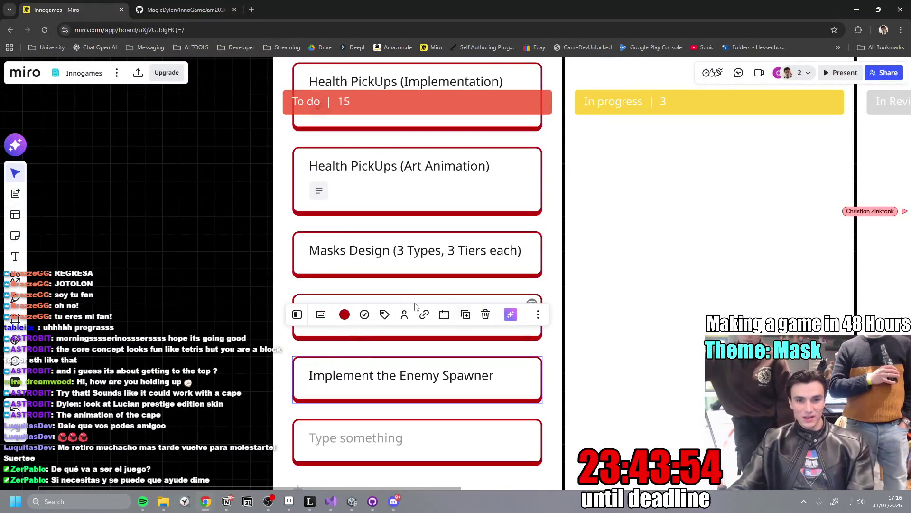
left_click(393, 259)
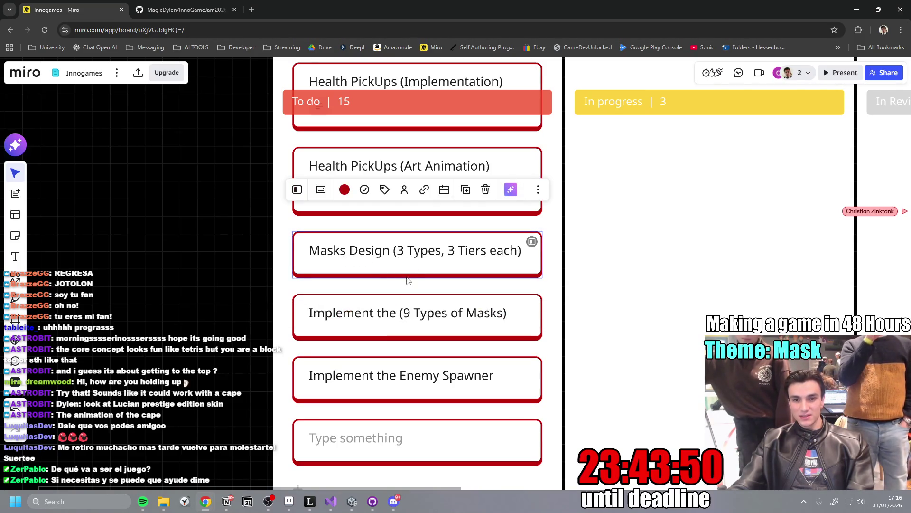
left_click(378, 324)
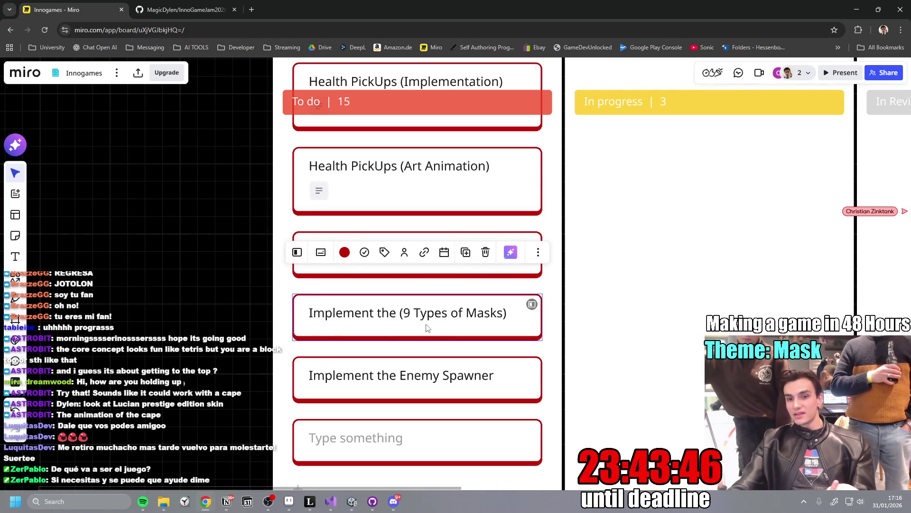
scroll(485, 342, "down", 3)
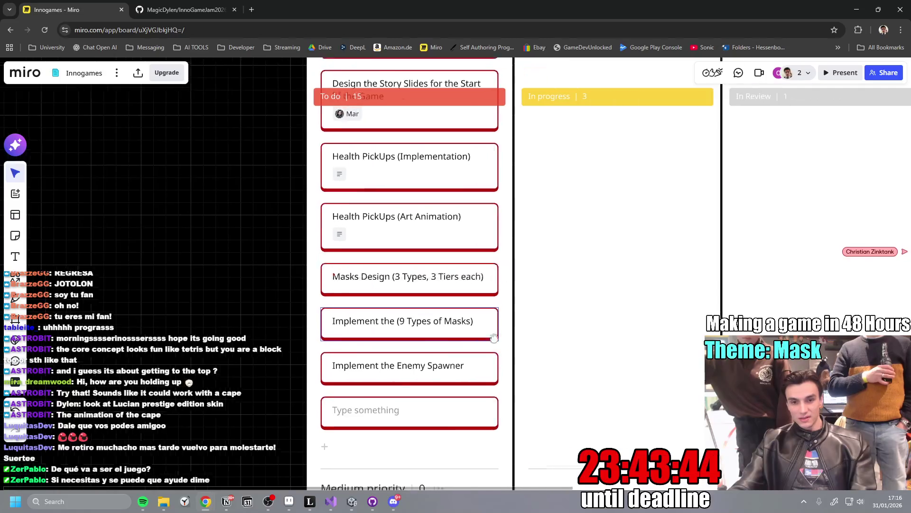
scroll(496, 367, "down", 2)
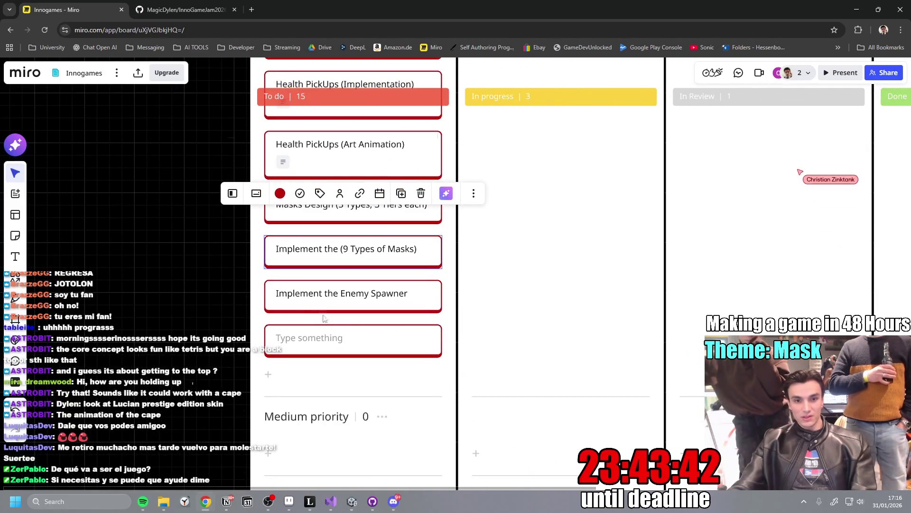
scroll(326, 302, "up", 3)
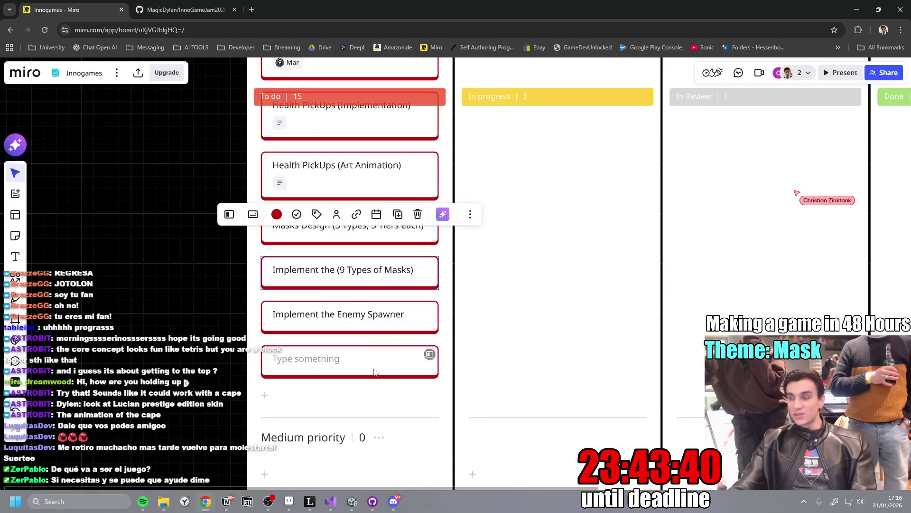
scroll(309, 361, "up", 4)
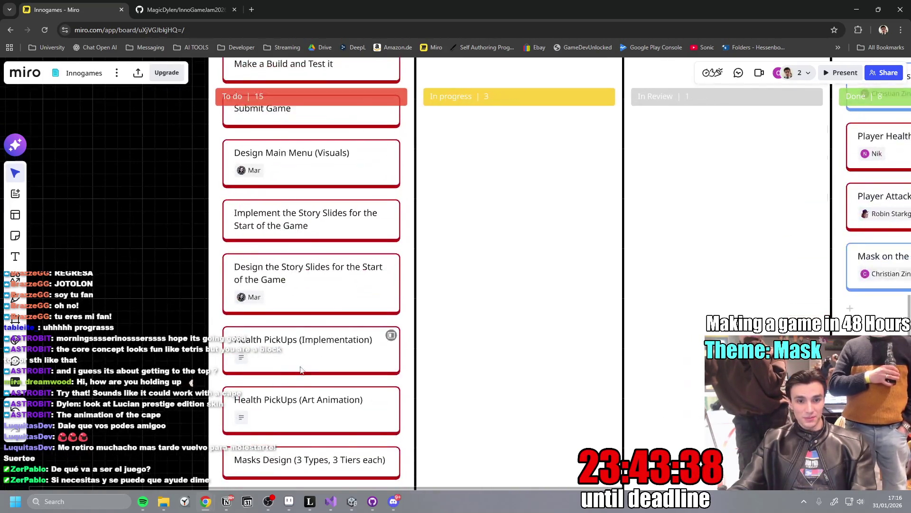
scroll(360, 359, "down", 3)
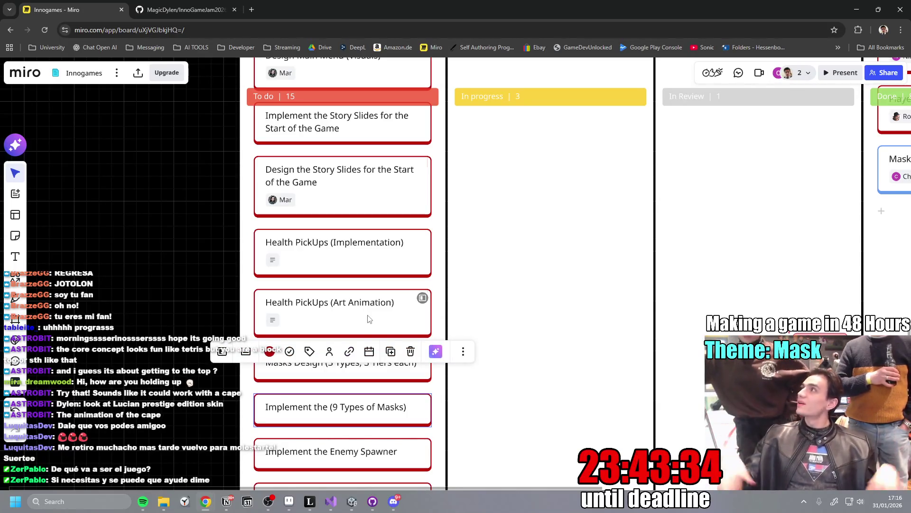
scroll(384, 333, "down", 5)
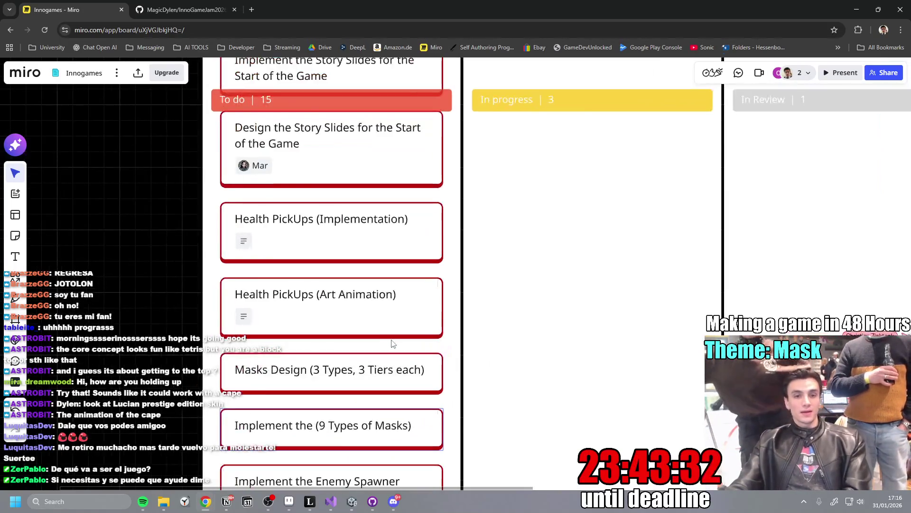
scroll(404, 370, "down", 3)
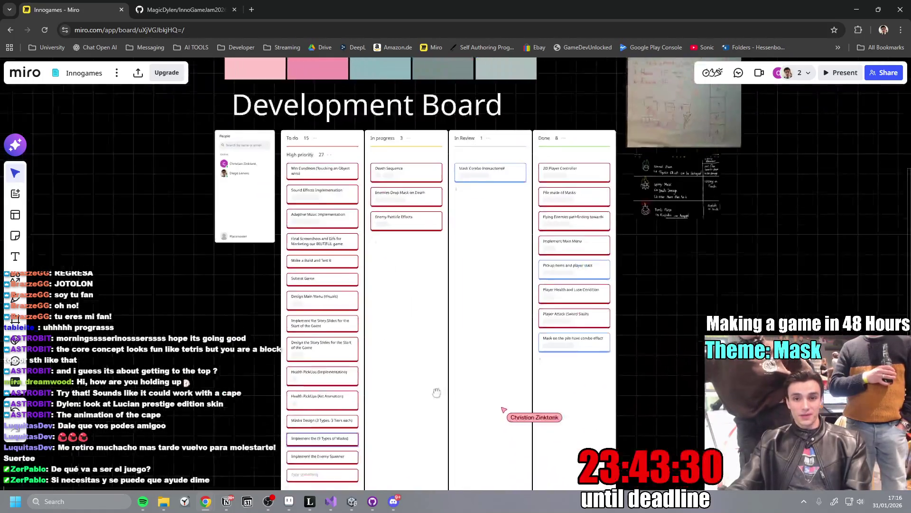
scroll(387, 403, "up", 1)
scroll(387, 403, "up", 2)
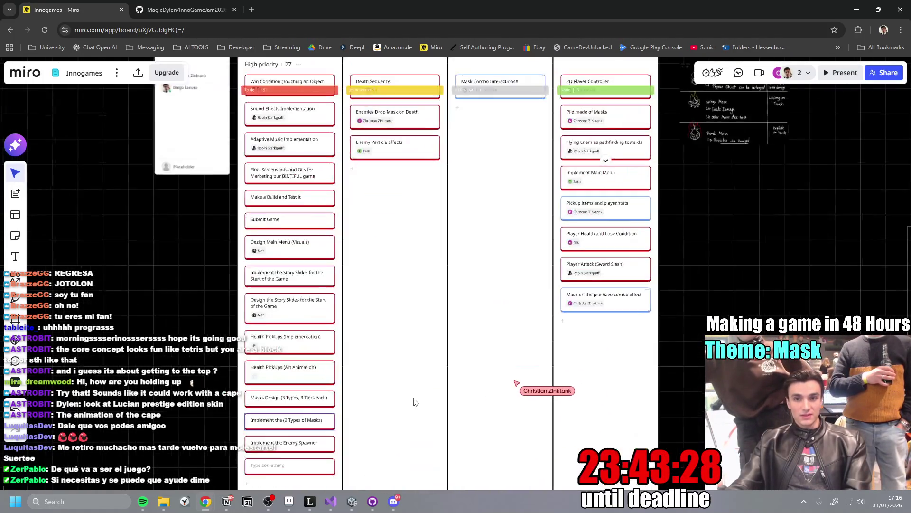
scroll(392, 401, "up", 5)
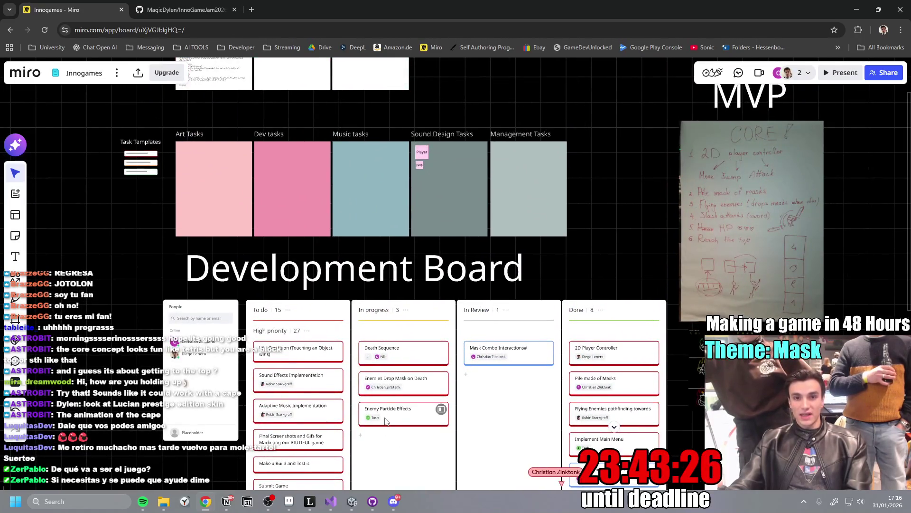
scroll(483, 378, "down", 10)
scroll(483, 291, "up", 3)
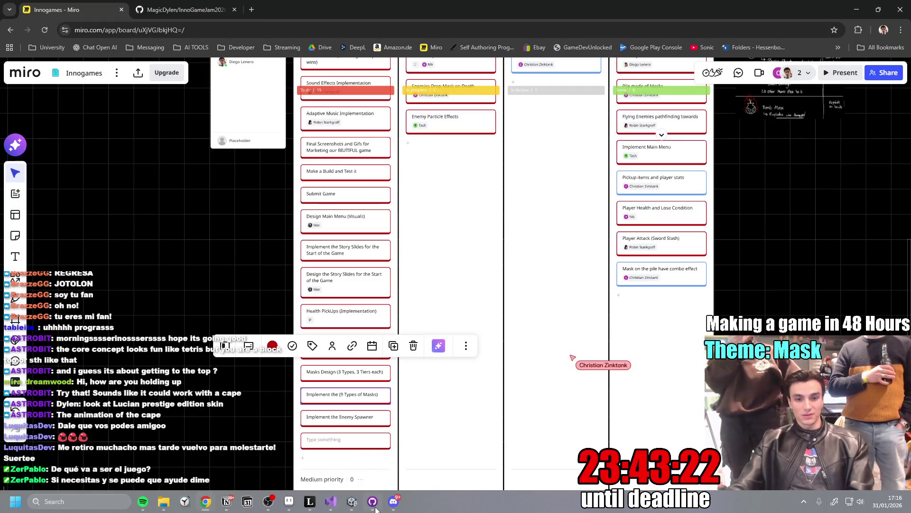
left_click(358, 502)
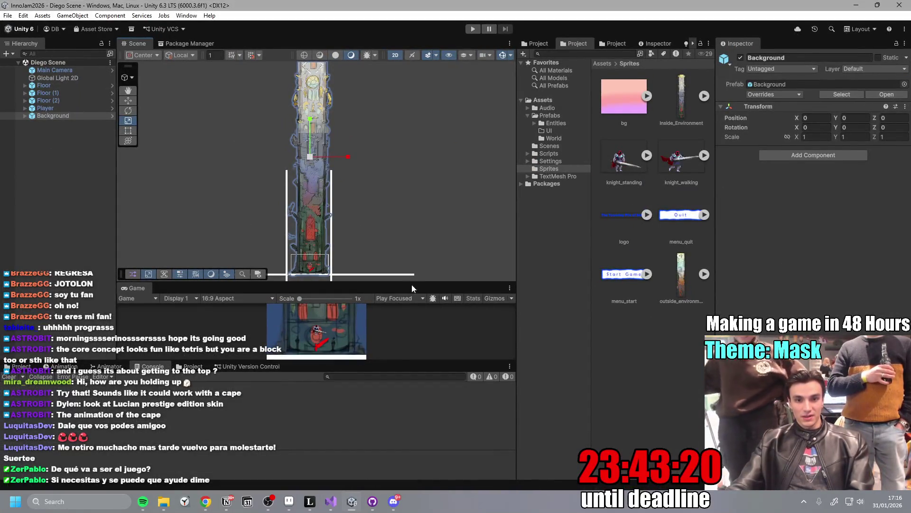
- Playtest the game maximized, moving and jumping the knight with A, D and Space
left_click(472, 29)
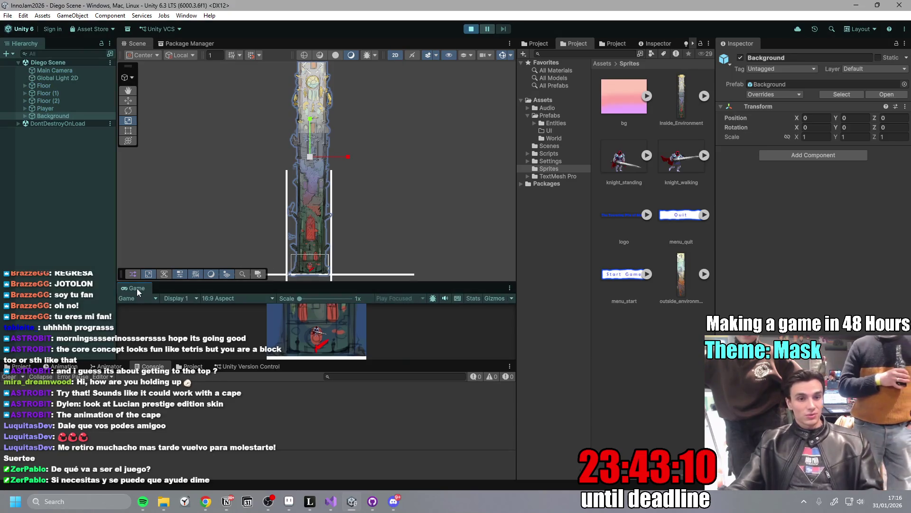
left_click_drag(316, 281, 317, 203)
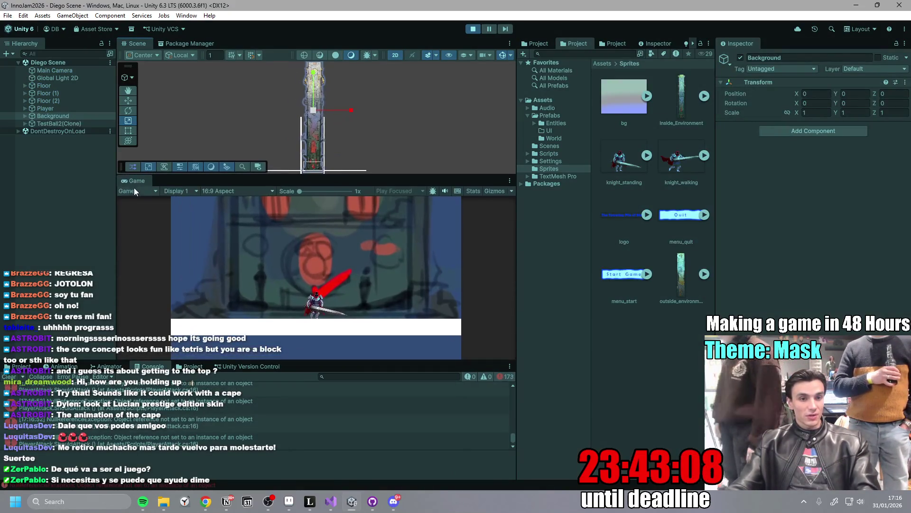
double_click(140, 183)
key("space")
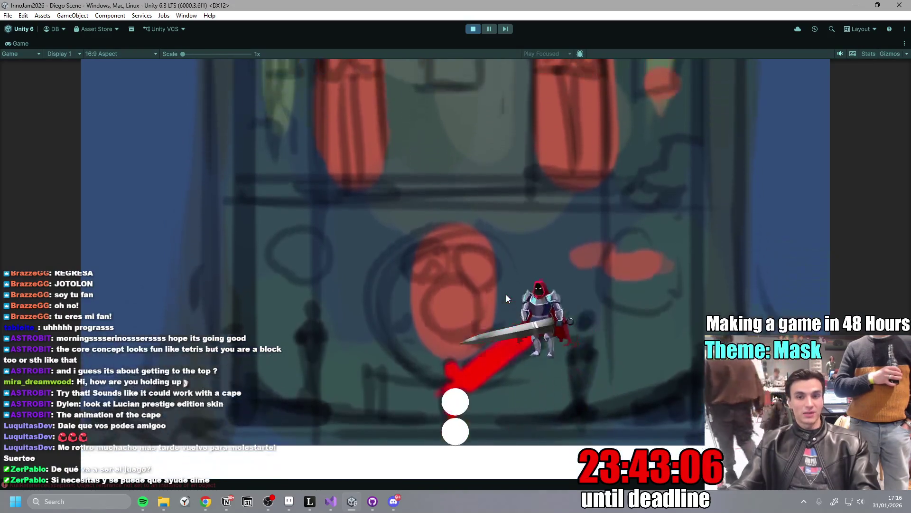
key("a")
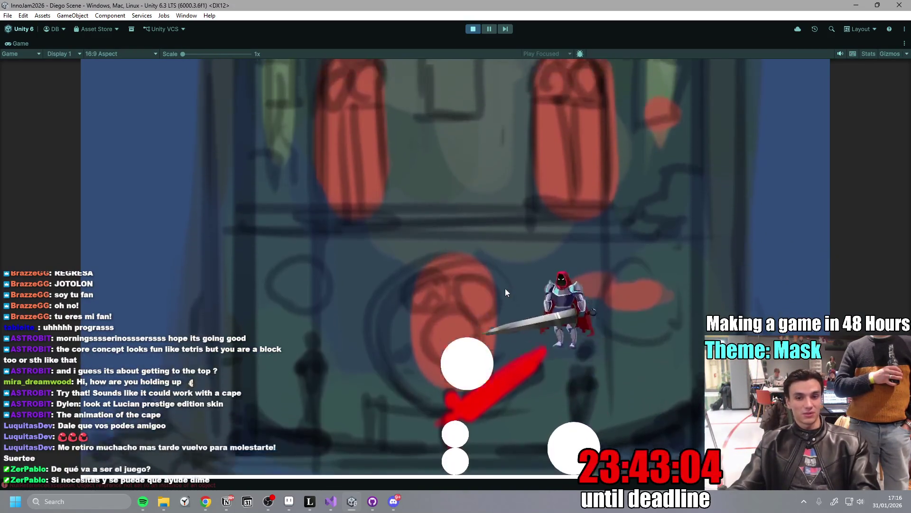
key("d")
left_click(473, 29)
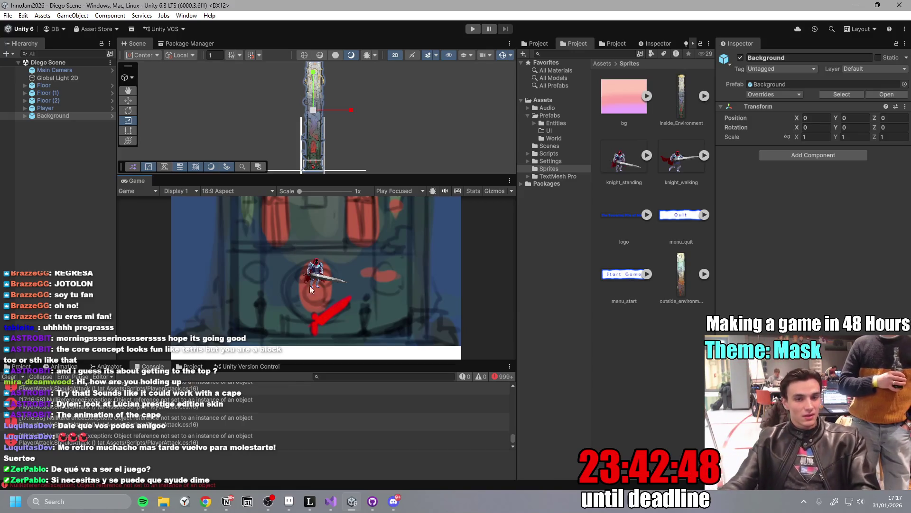
- Give the scene view more room and list the Assets > Scenes folder
left_click_drag(407, 176, 407, 217)
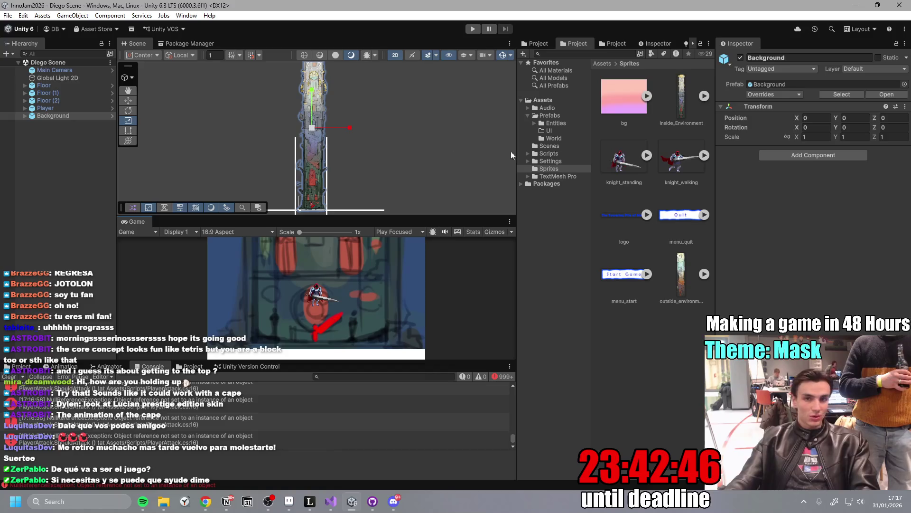
left_click(557, 145)
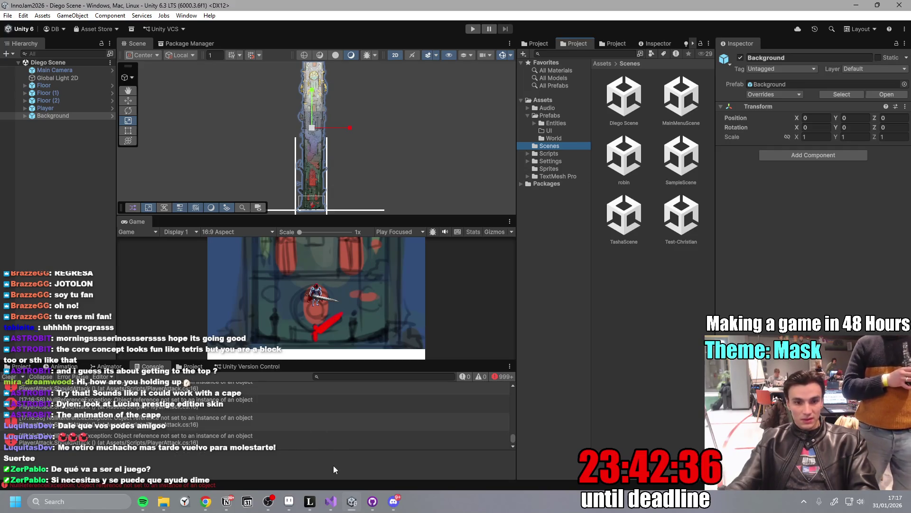
left_click(373, 501)
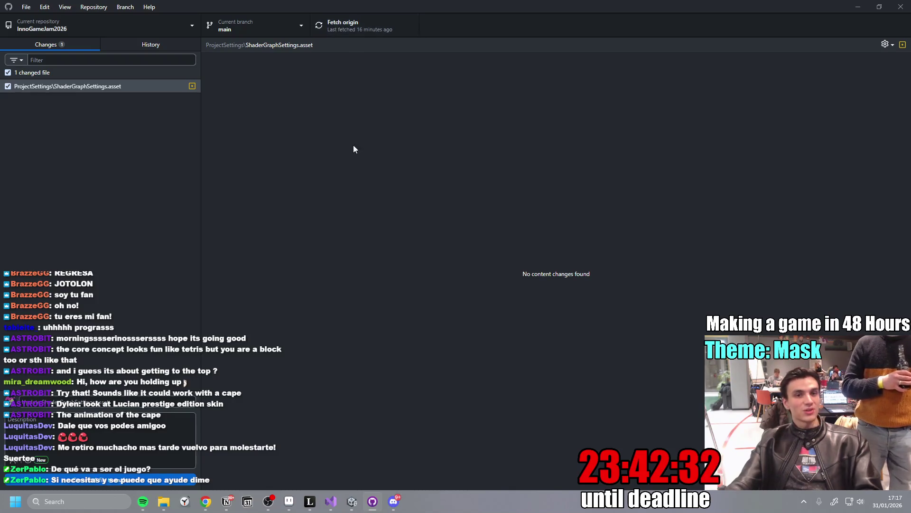
- Fetch origin in GitHub Desktop, then back in Unity open the Test-Christian scene
left_click(371, 24)
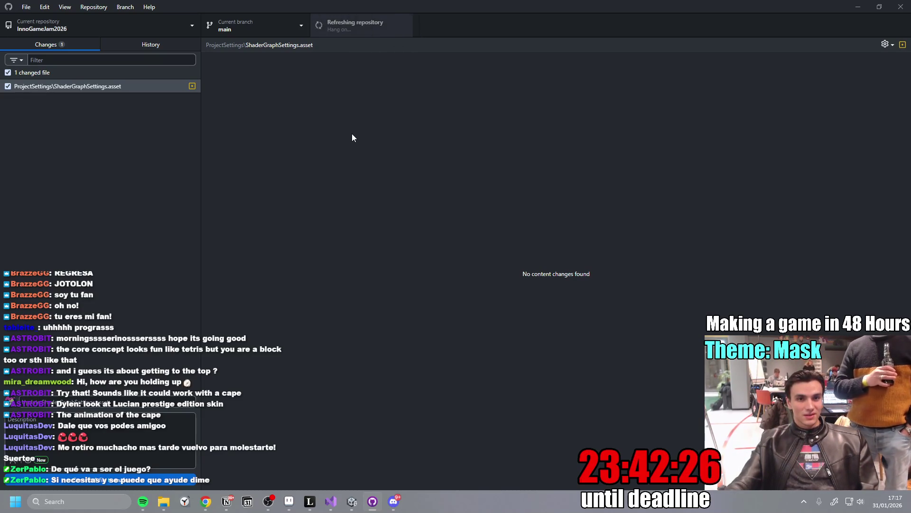
key("alt+Tab")
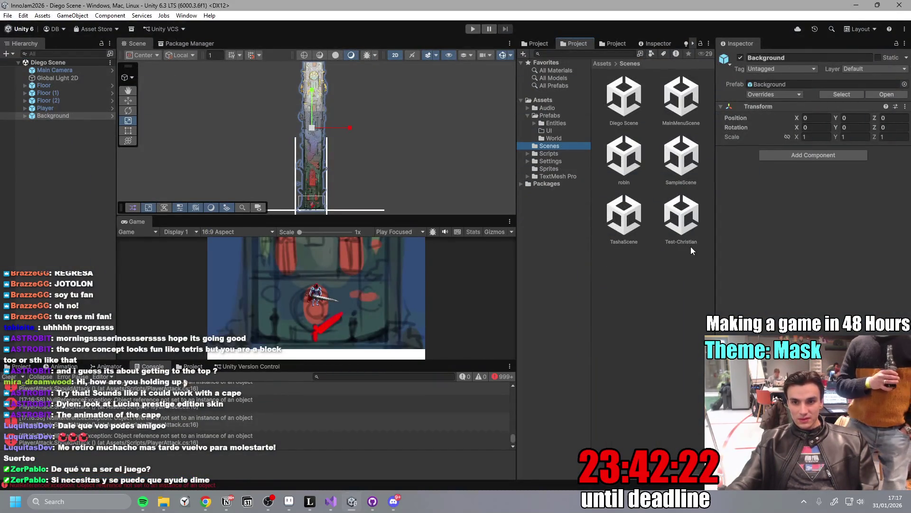
double_click(682, 218)
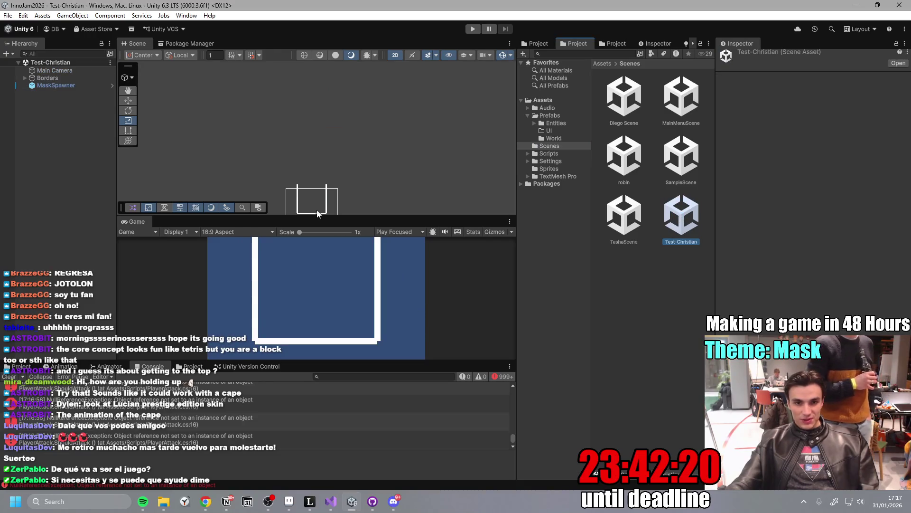
- Rearrange the editor panels, resizing the game and scene views and widening the asset browser
left_click_drag(348, 215, 349, 195)
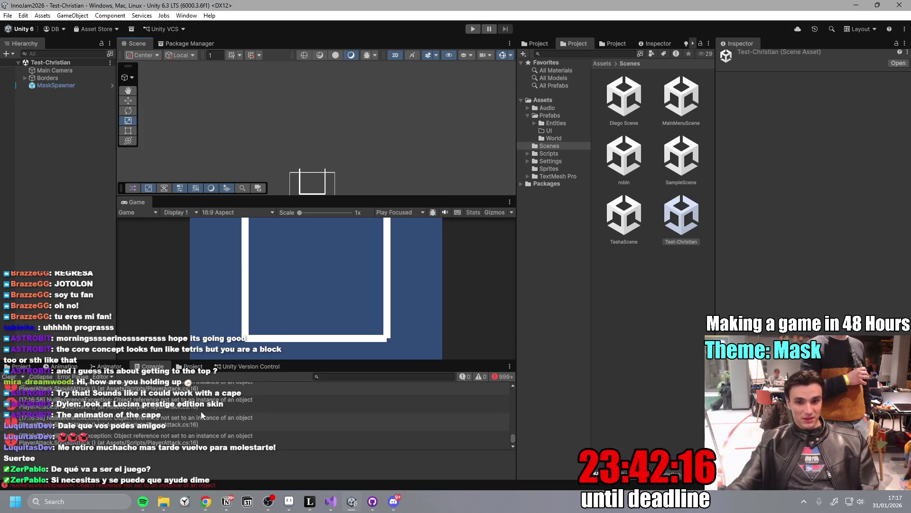
left_click_drag(335, 360, 346, 403)
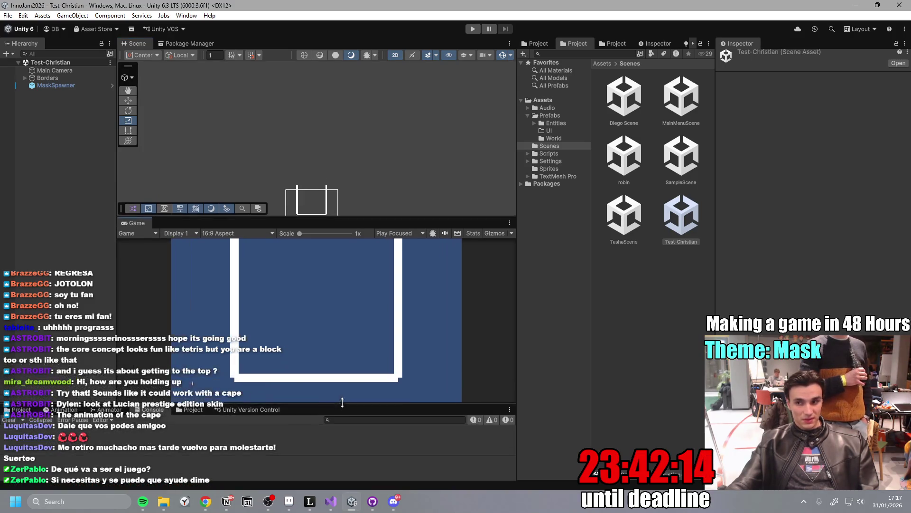
mouse_move(358, 218)
left_mouse_down()
mouse_move(375, 232)
mouse_move(374, 247)
left_mouse_up()
mouse_move(117, 192)
left_mouse_down()
mouse_move(81, 199)
mouse_move(135, 200)
left_mouse_up()
left_click_drag(516, 299, 582, 300)
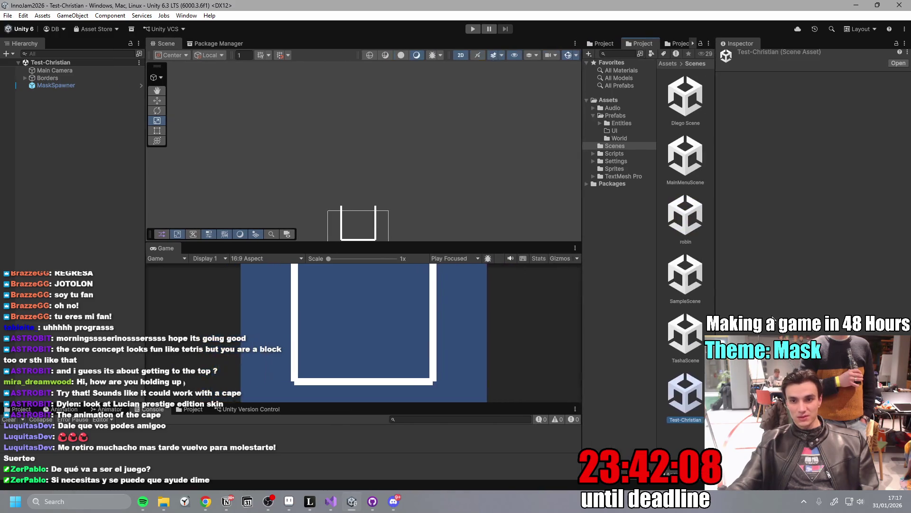
left_click_drag(715, 282, 775, 282)
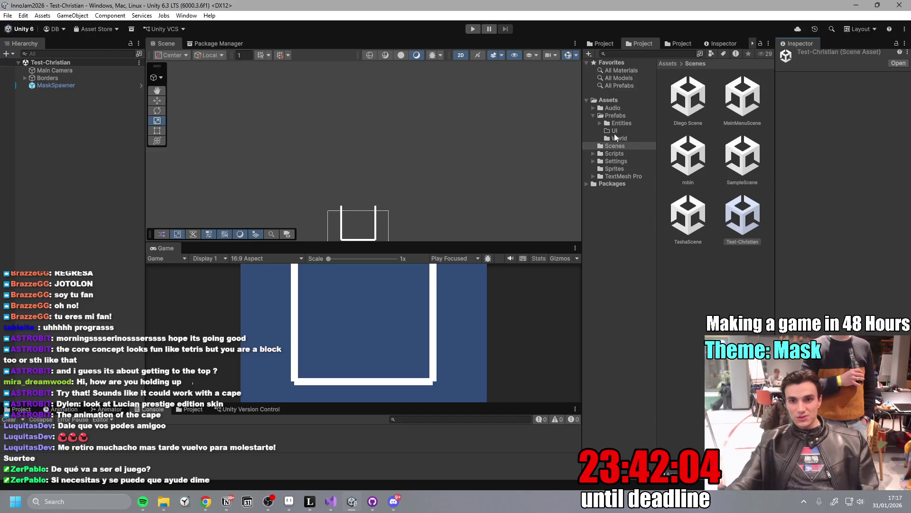
- Place the Player prefab from Prefabs > Entities inside the scene box and run the game maximized
left_click(623, 116)
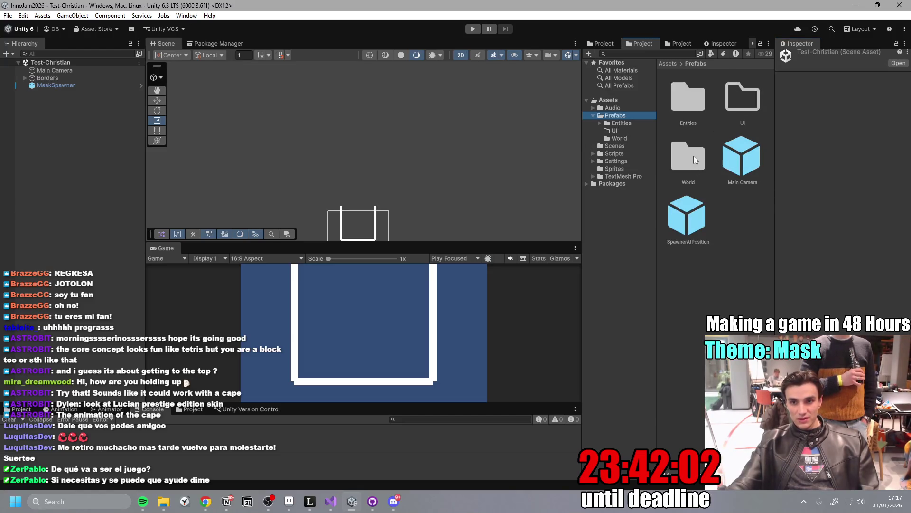
double_click(686, 114)
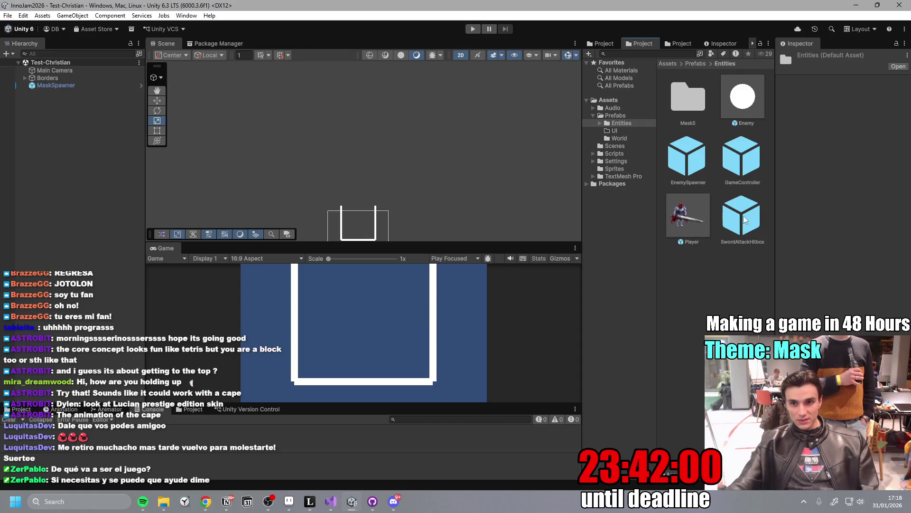
left_click_drag(697, 219, 362, 320)
left_click_drag(346, 204, 359, 223)
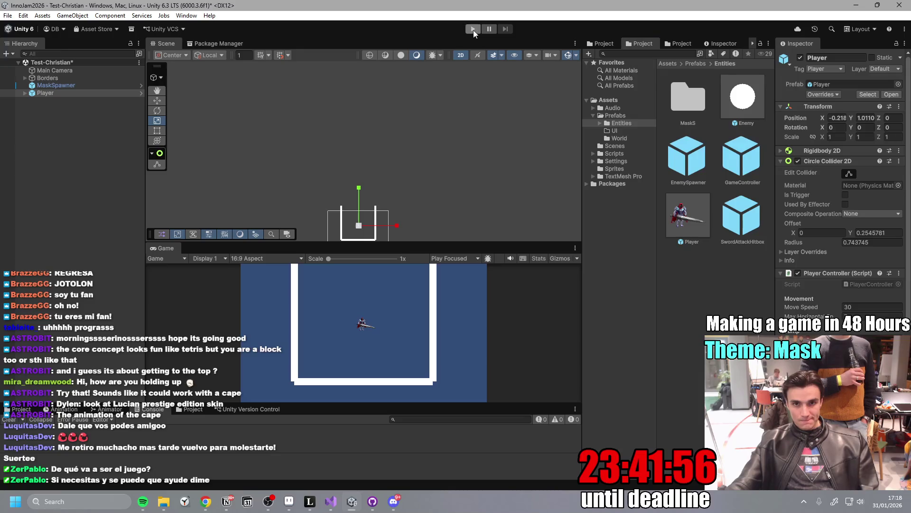
left_click(473, 29)
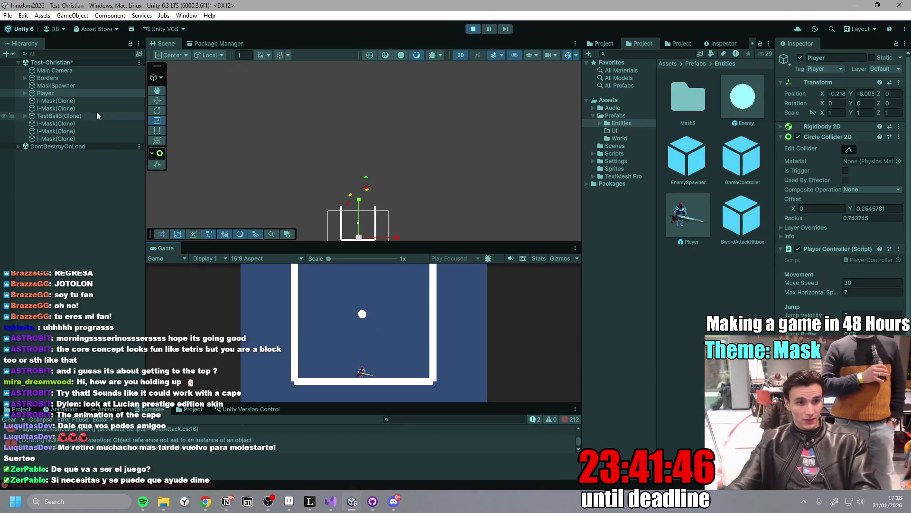
double_click(167, 249)
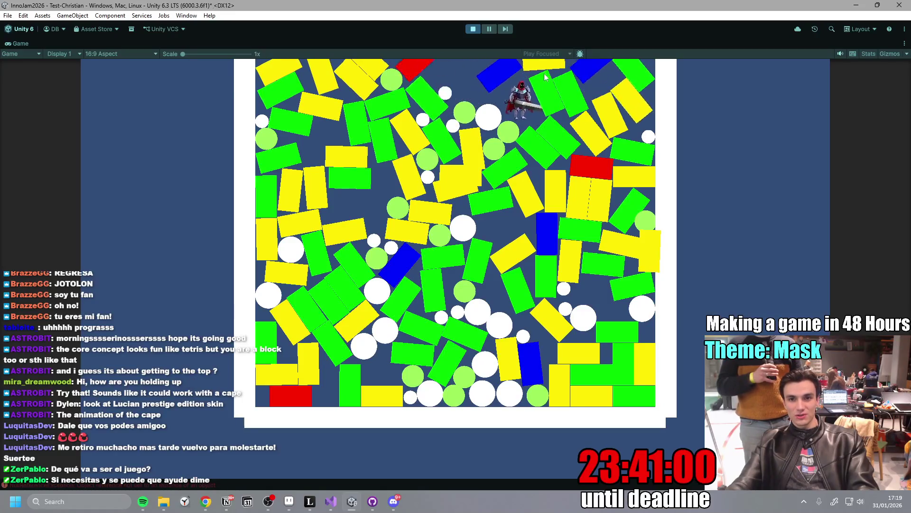
- Stop play, enlarge the game view, and test the player's movement with A, D and Space jumps
left_click(473, 29)
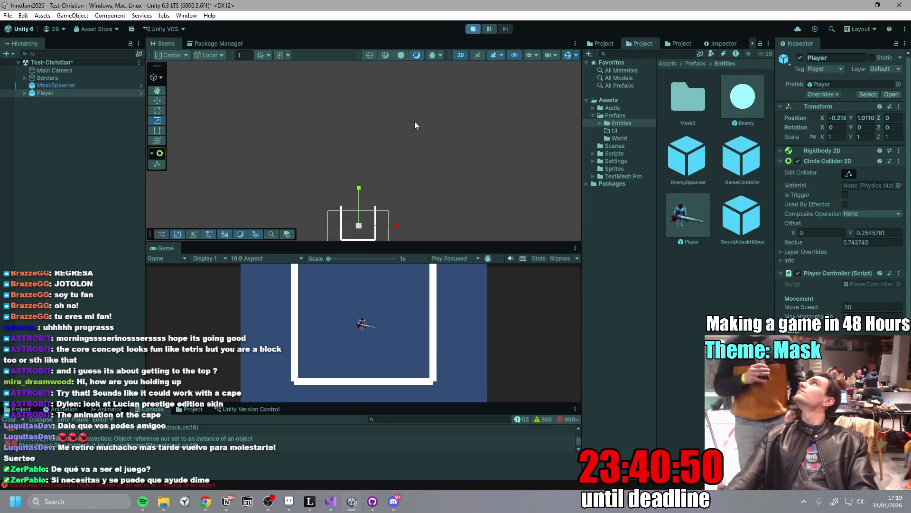
left_click_drag(417, 243, 432, 161)
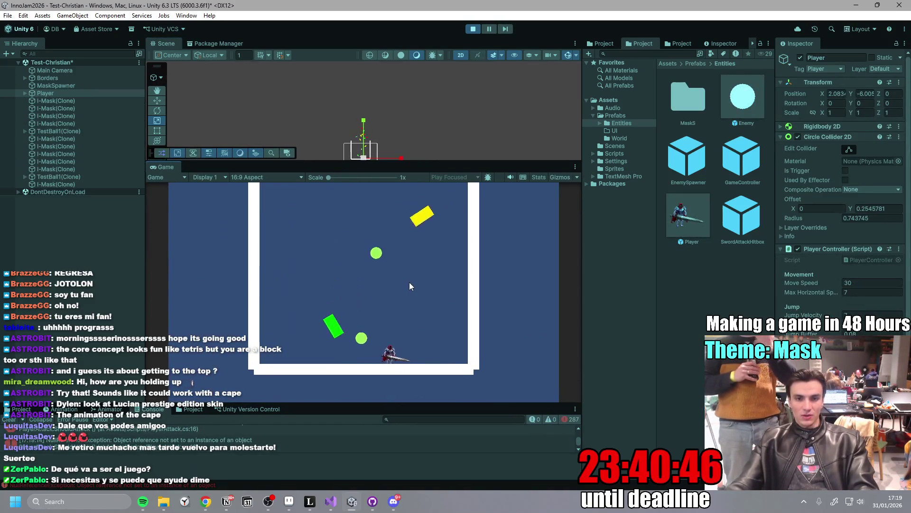
key("a")
key("space")
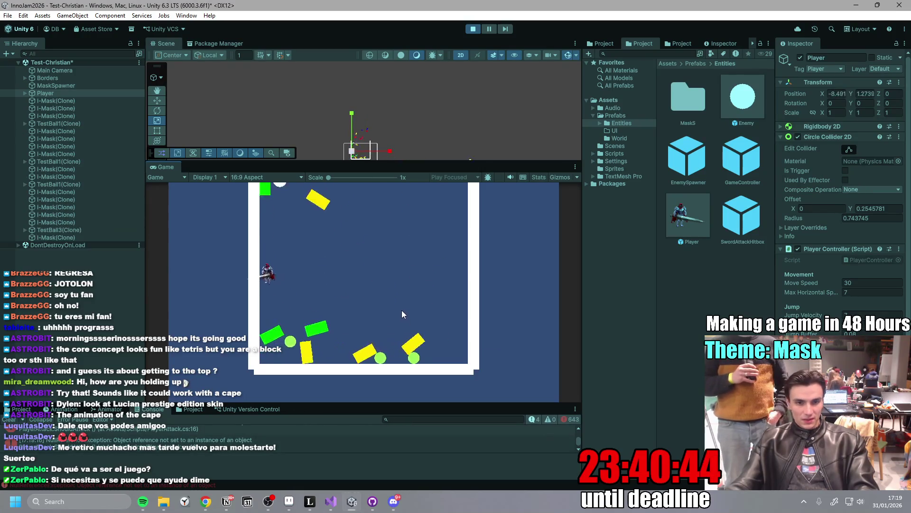
key("d")
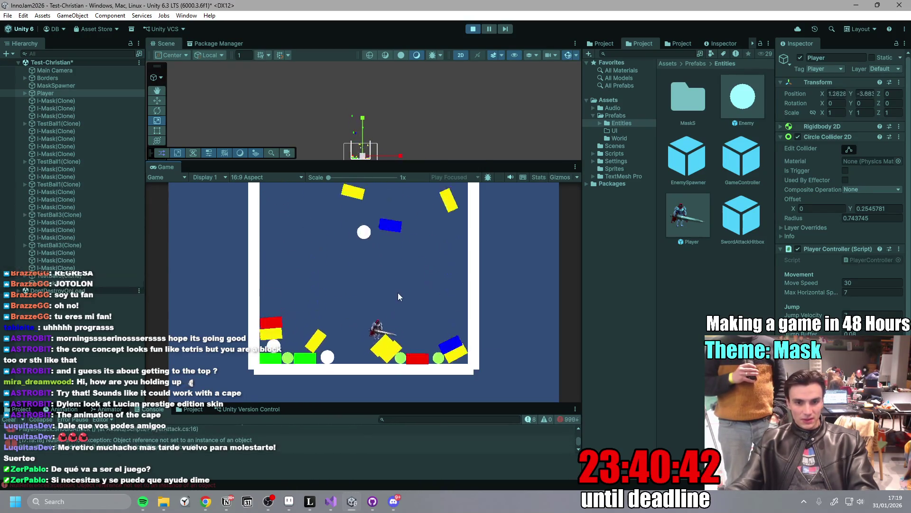
key("space")
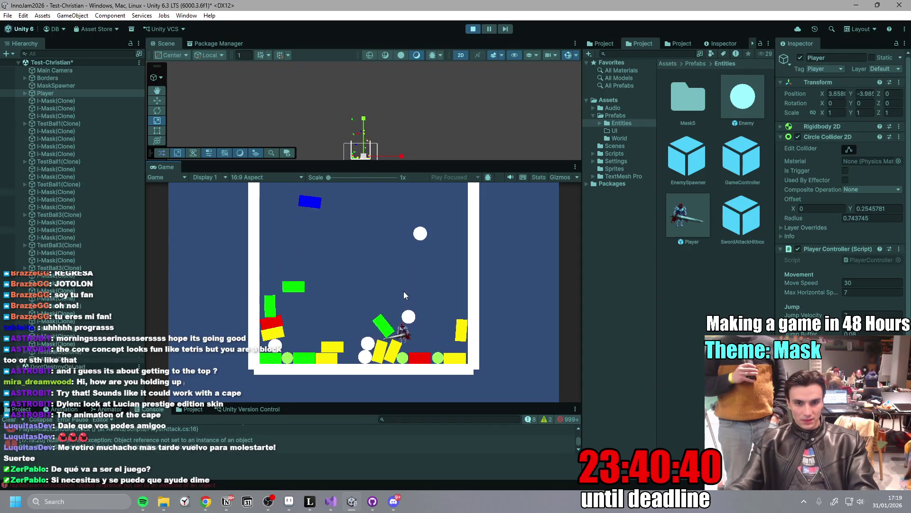
key("a")
key("a")
key("space")
key("d")
key("d")
key("space")
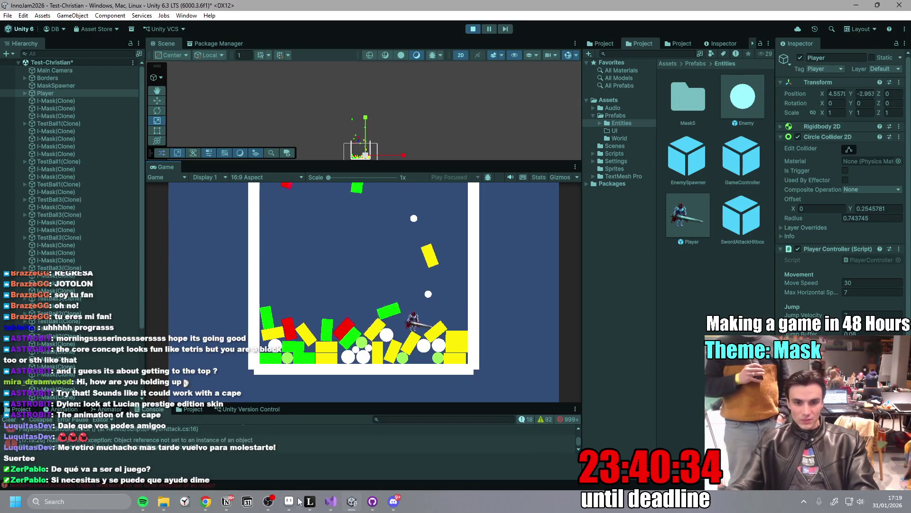
left_click(393, 502)
- Restore the Leonardo window and sketch a red circle with white circles around it
scroll(332, 367, "up", 6)
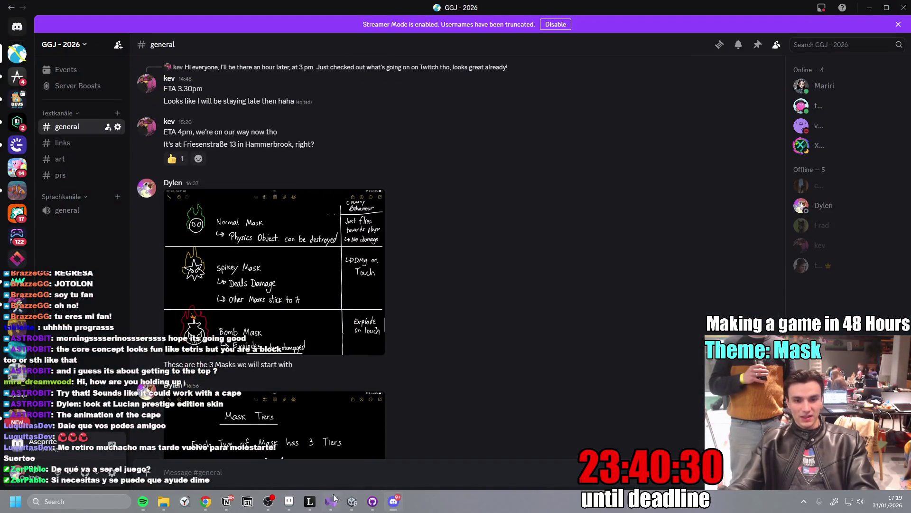
left_click(313, 505)
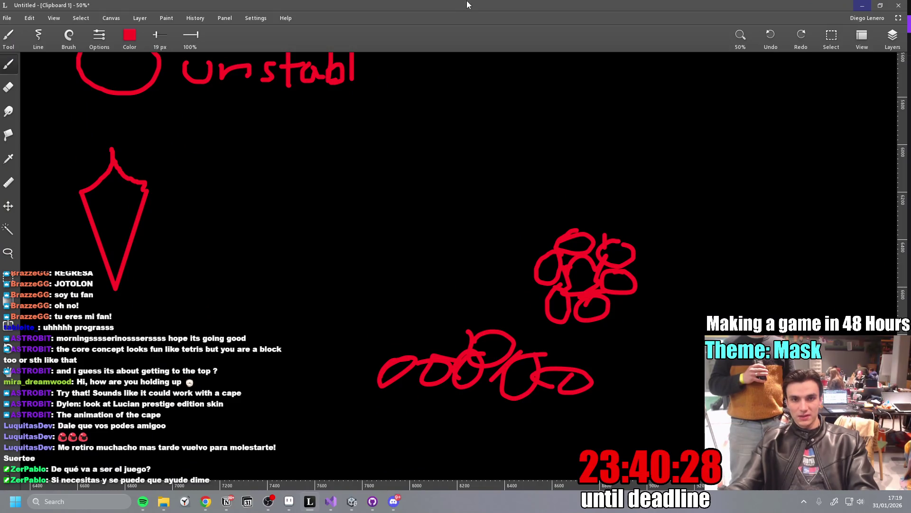
double_click(467, 4)
left_click_drag(364, 168, 362, 169)
left_click(245, 51)
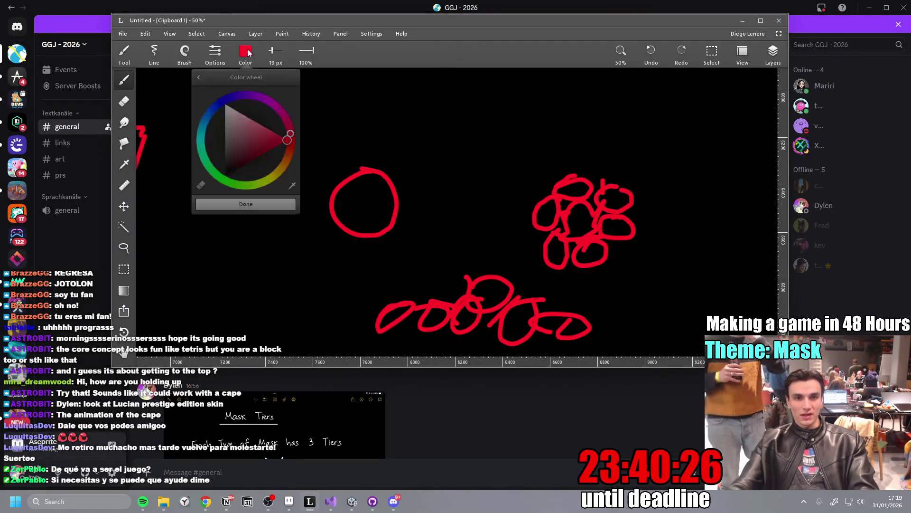
mouse_move(438, 147)
left_mouse_down()
mouse_move(390, 163)
mouse_move(422, 136)
left_mouse_up()
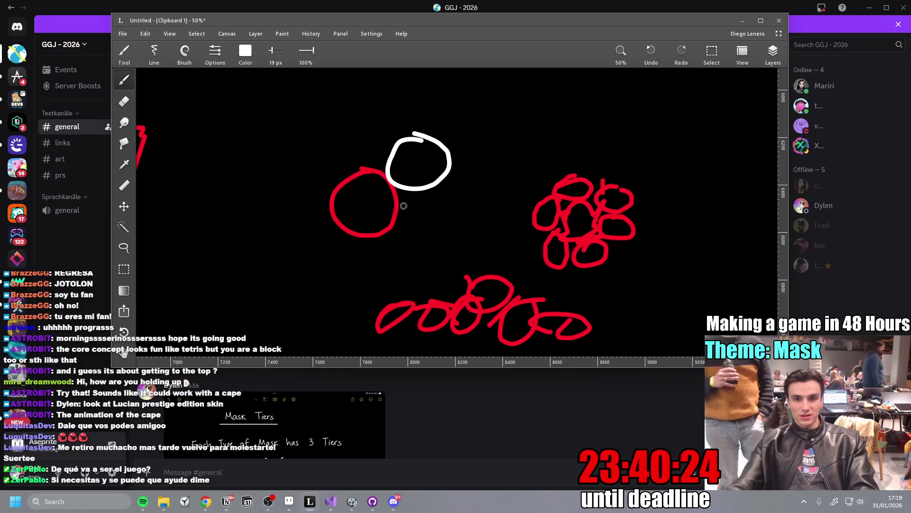
mouse_move(307, 135)
left_mouse_down()
mouse_move(337, 155)
mouse_move(336, 178)
left_mouse_up()
mouse_move(332, 222)
left_mouse_down()
mouse_move(415, 285)
mouse_move(536, 274)
left_mouse_up()
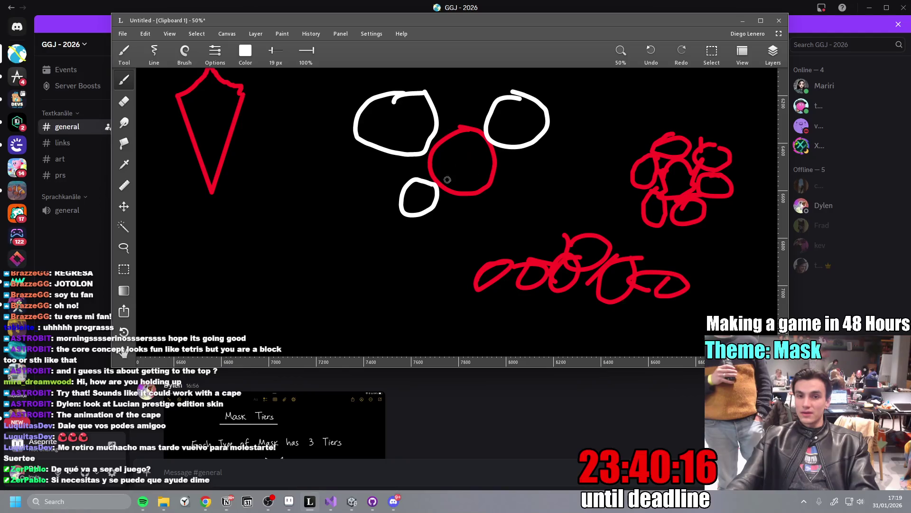
left_click_drag(460, 142, 463, 143)
key("ctrl+z")
- Pan to empty canvas space and set the brush colour to yellow
left_click(245, 52)
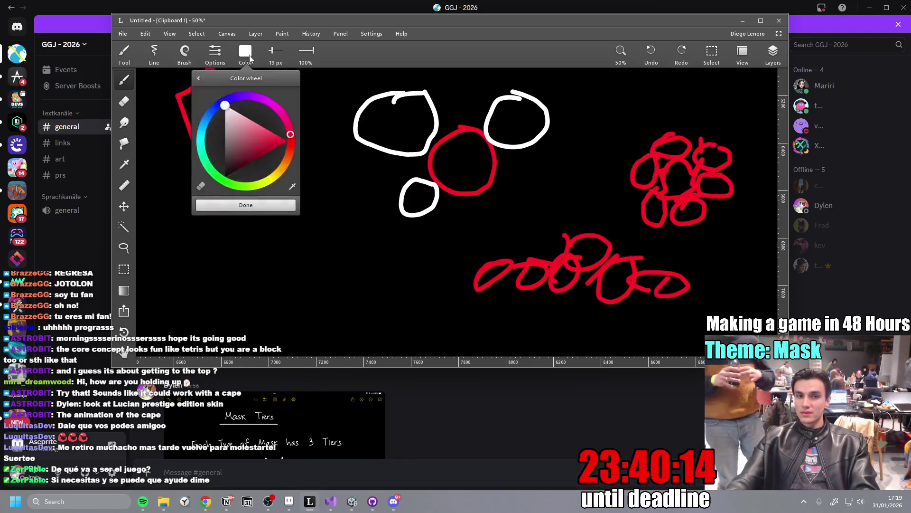
left_click(254, 52)
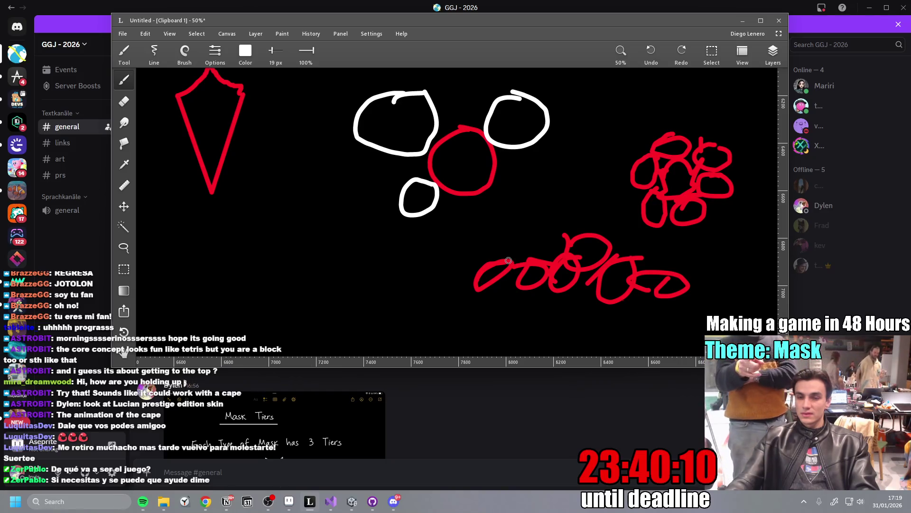
scroll(449, 302, "up", 3)
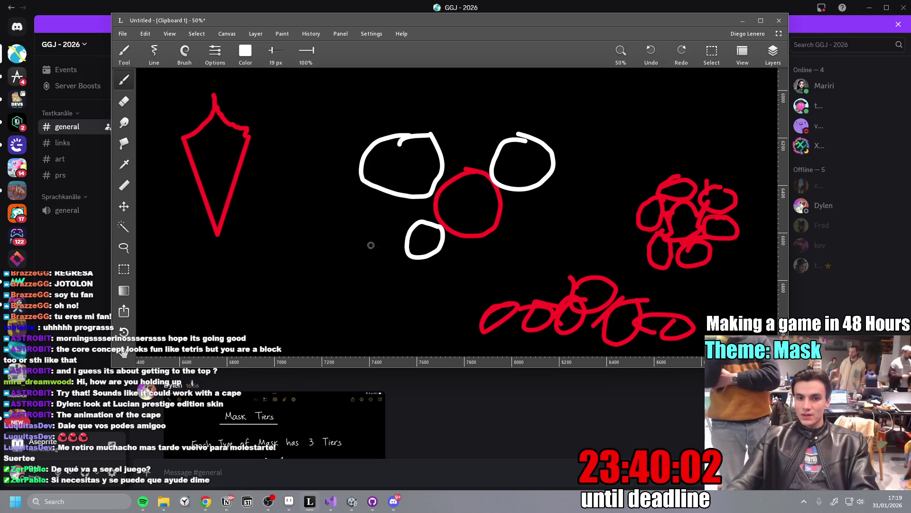
left_click_drag(322, 305, 401, 188)
left_click(246, 52)
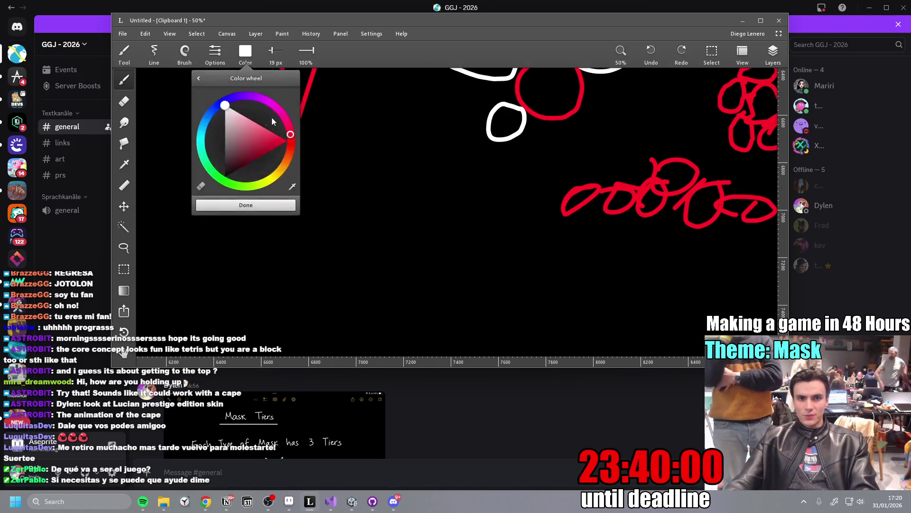
left_click(278, 178)
left_click(287, 140)
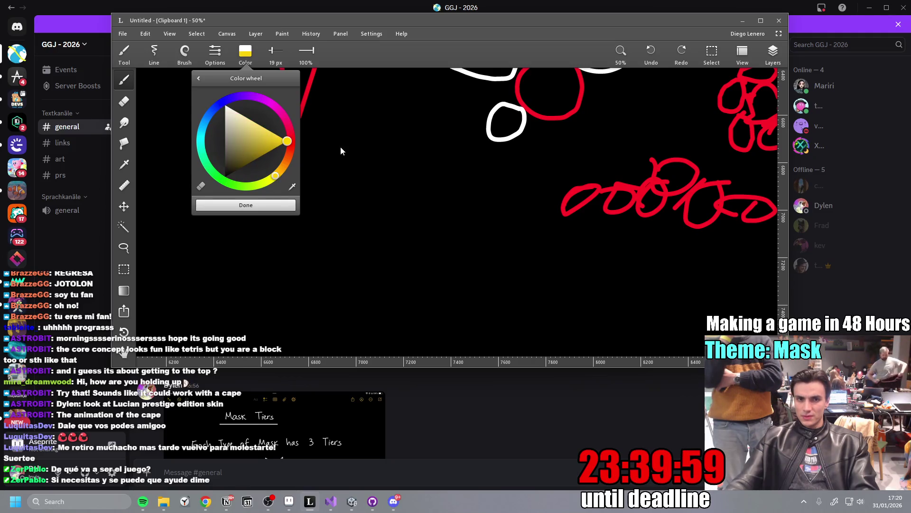
left_click(246, 61)
- Replace a trial yellow loop with a green oval in the empty area
mouse_move(406, 275)
left_mouse_down()
mouse_move(415, 311)
mouse_move(412, 298)
mouse_move(401, 306)
left_mouse_up()
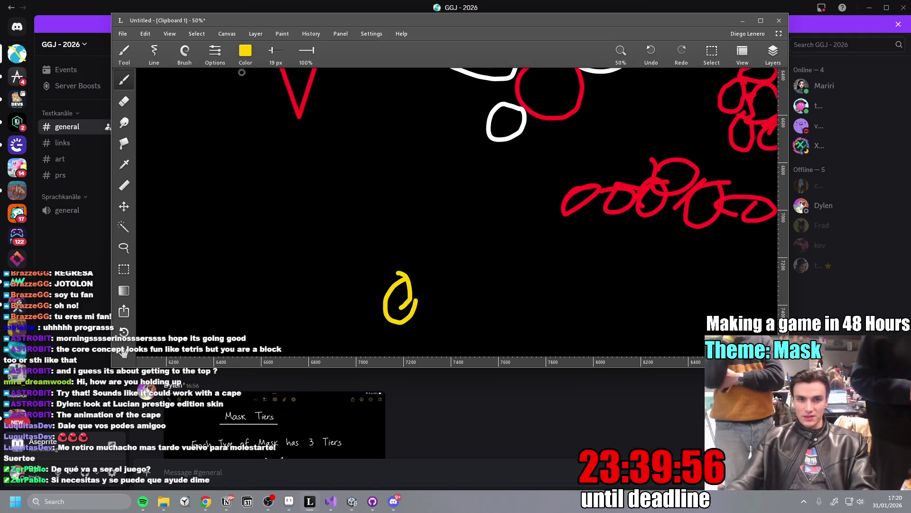
left_click(245, 52)
left_click(225, 105)
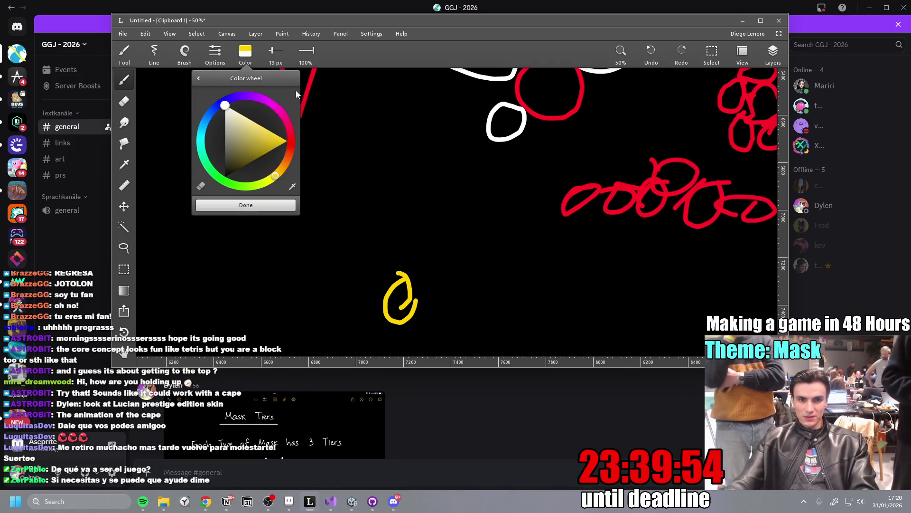
key("ctrl+z")
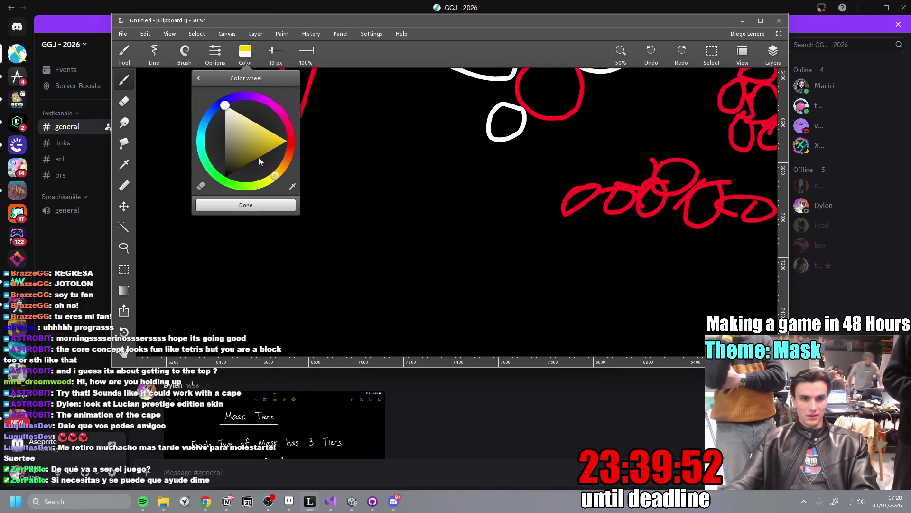
left_click(228, 186)
left_click(287, 141)
left_click_drag(399, 278, 382, 274)
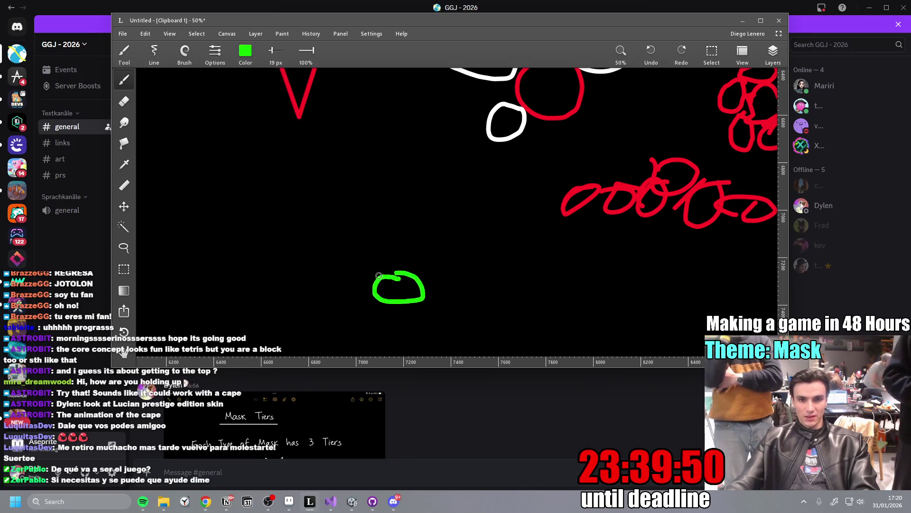
- Switch the brush to white and draw three white circles around the green oval
left_click(246, 53)
left_click(242, 53)
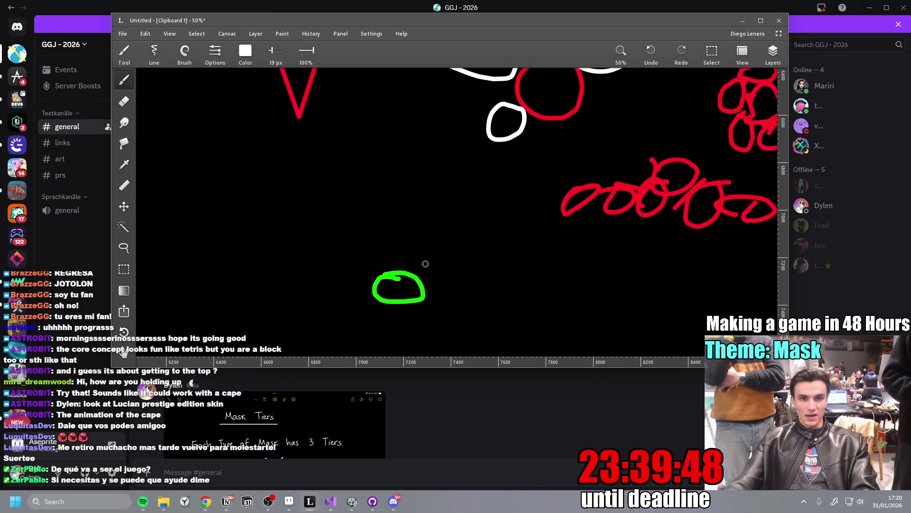
scroll(443, 147, "down", 3)
scroll(389, 250, "up", 2)
scroll(389, 250, "left", 1)
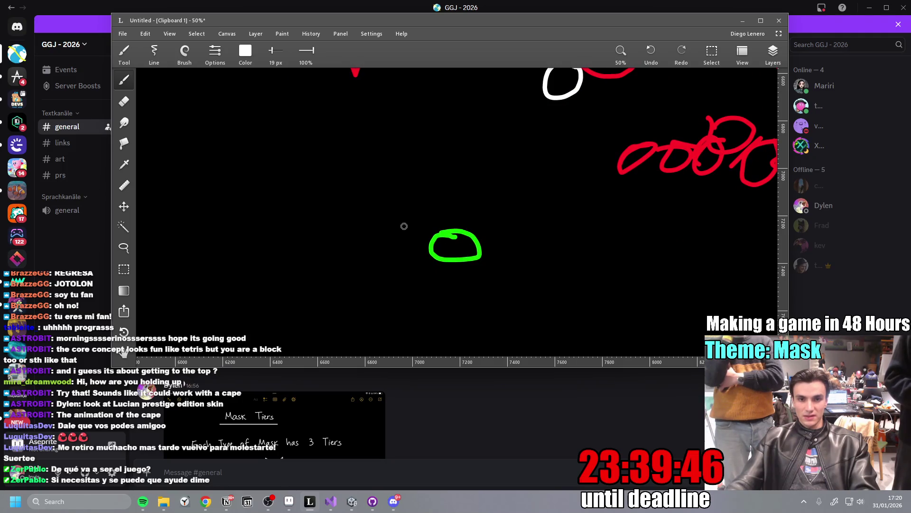
left_click_drag(436, 236, 409, 193)
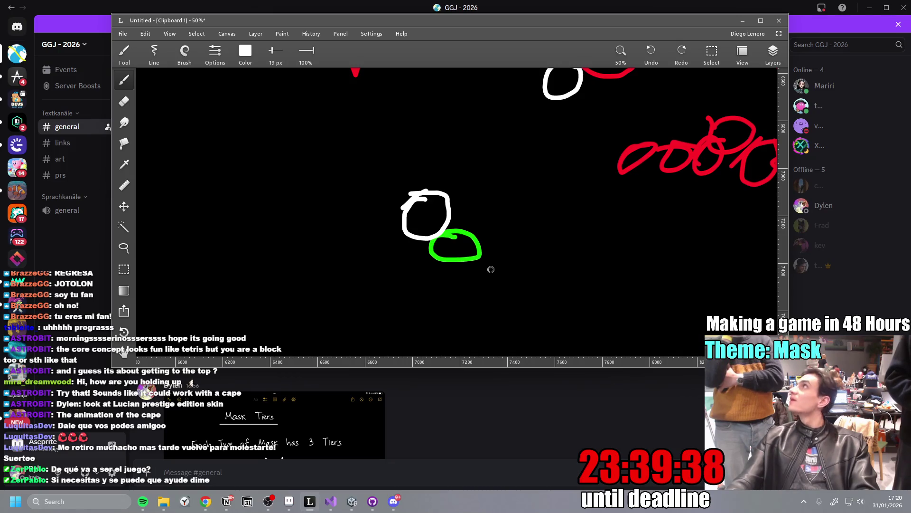
mouse_move(516, 222)
left_mouse_down()
mouse_move(485, 251)
mouse_move(503, 221)
left_mouse_up()
mouse_move(424, 261)
left_mouse_down()
mouse_move(447, 285)
mouse_move(419, 264)
left_mouse_up()
left_click_drag(334, 265, 562, 217)
left_click_drag(496, 315, 484, 225)
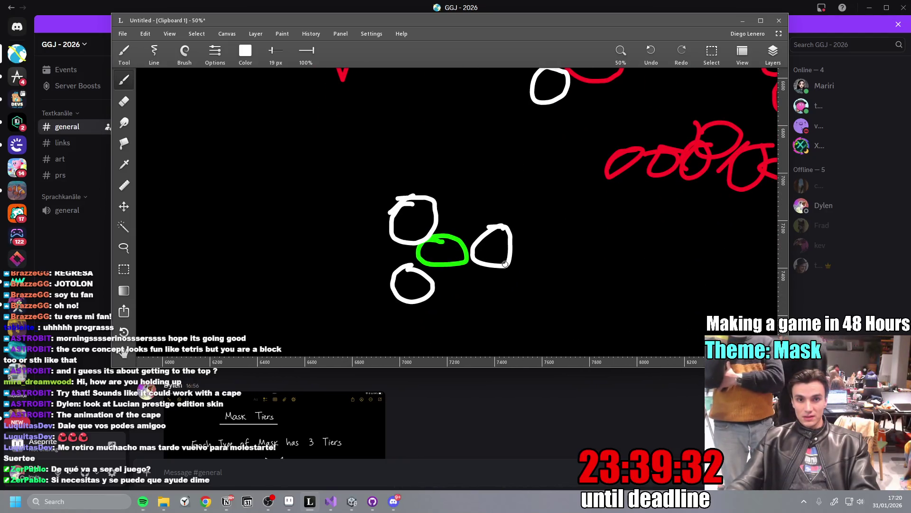
- Draw a small red circle right of the cluster, undoing stray red strokes
left_click(248, 63)
left_click(291, 135)
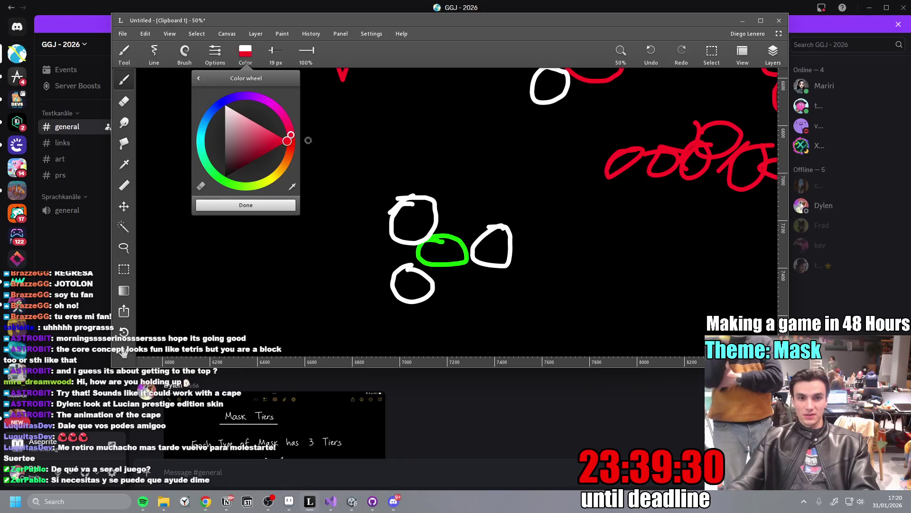
left_click(561, 273)
left_click_drag(553, 260, 575, 281)
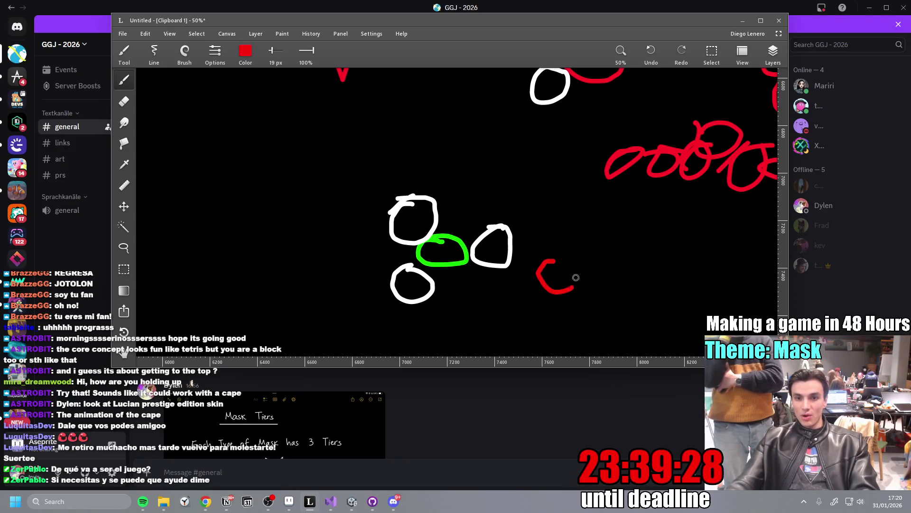
left_click_drag(467, 321, 689, 309)
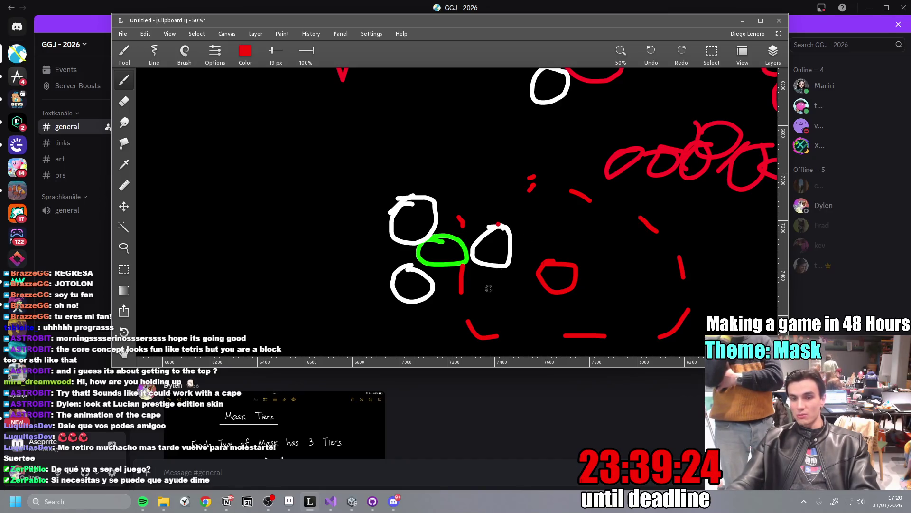
key("ctrl+z")
key("ctrl+z")
key("ctrl+z")
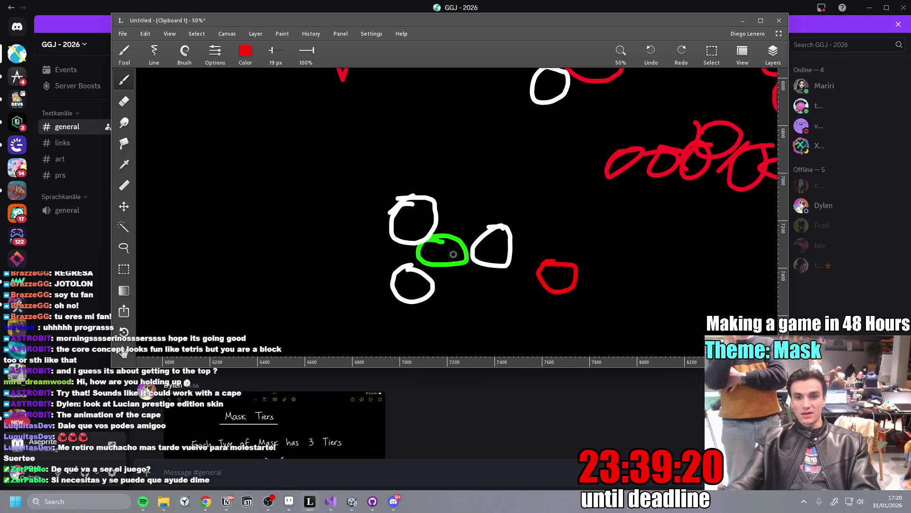
left_click_drag(455, 272, 285, 108)
key("ctrl+z")
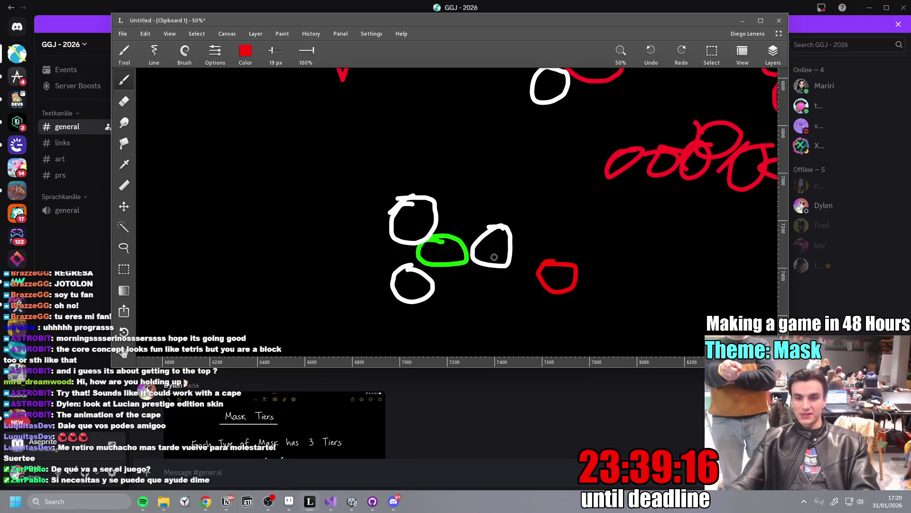
left_click_drag(611, 275, 531, 250)
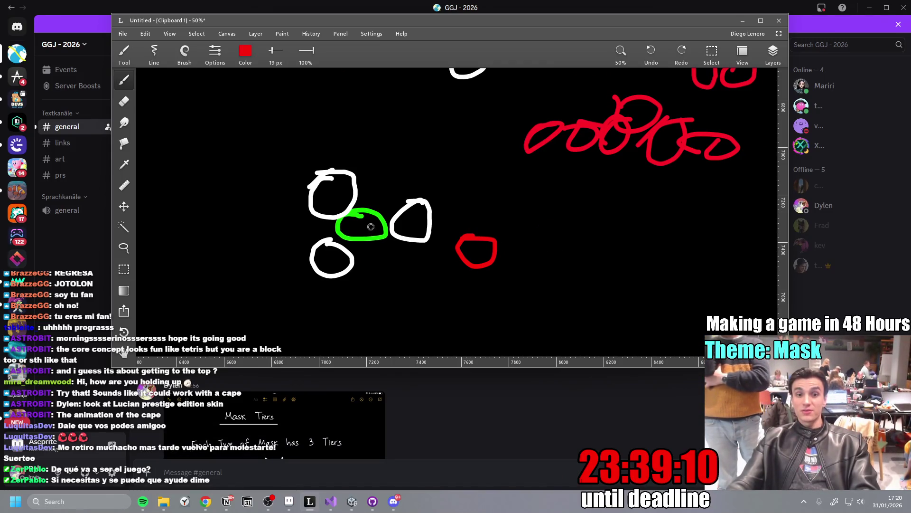
key("ctrl+z")
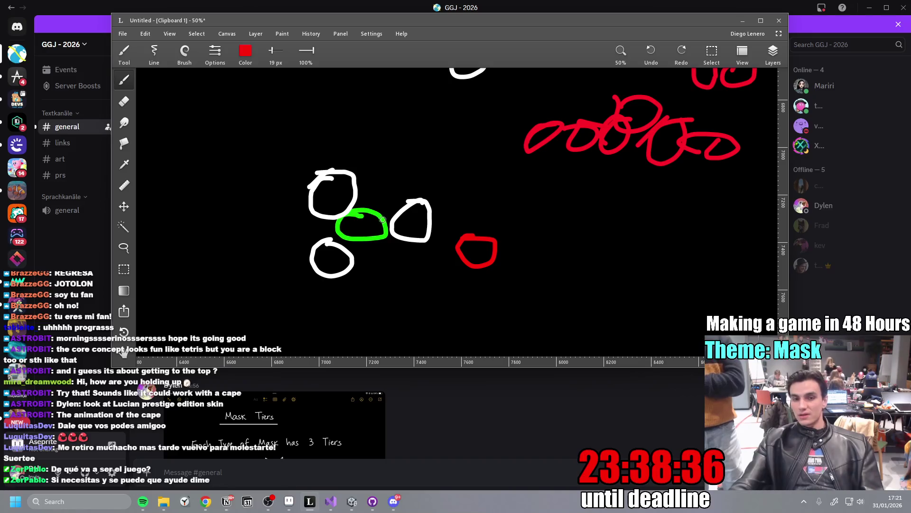
- Add a small red dot to the lower white circle and return to the Unity editor
left_click(335, 243)
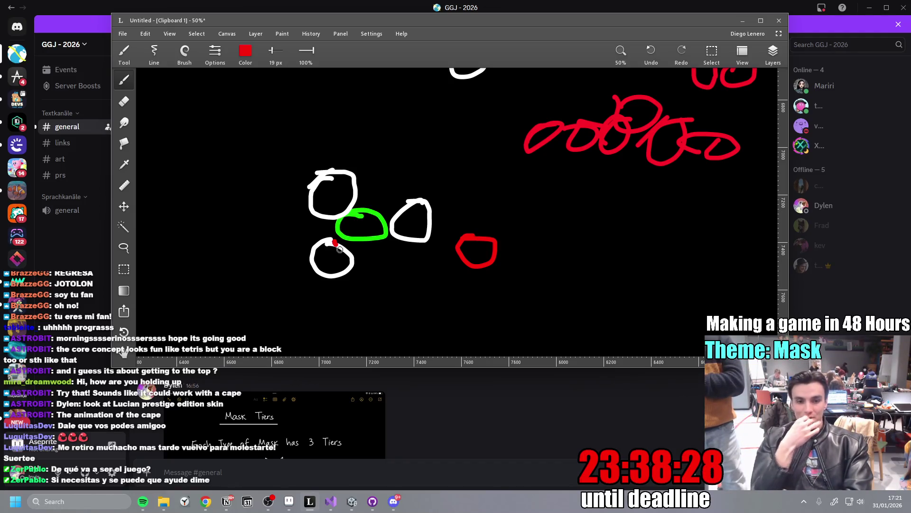
left_click(354, 503)
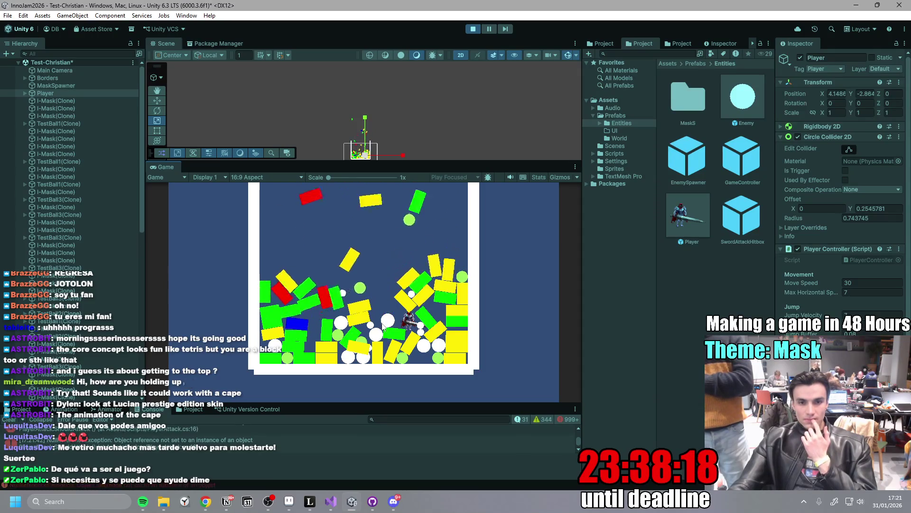
- Stop the running game and view the three-mask design sketch full-size in Discord
key("ctrl+p")
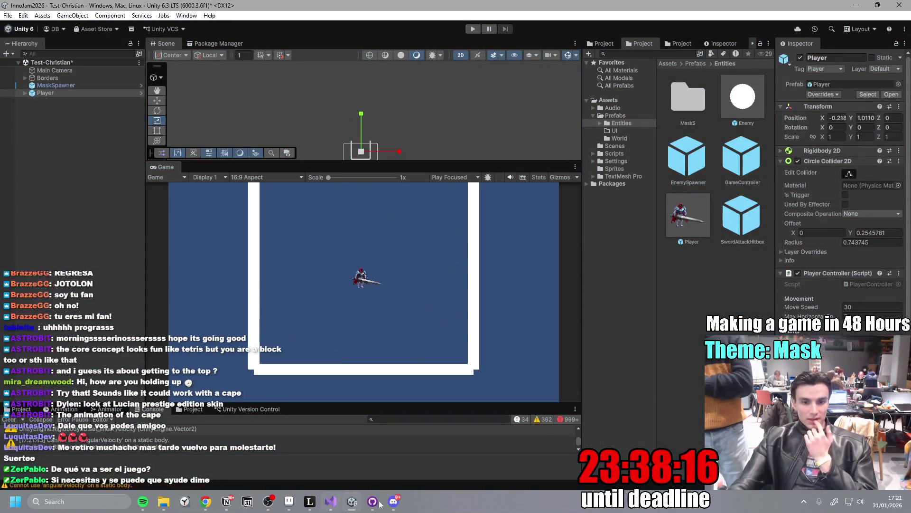
left_click(393, 502)
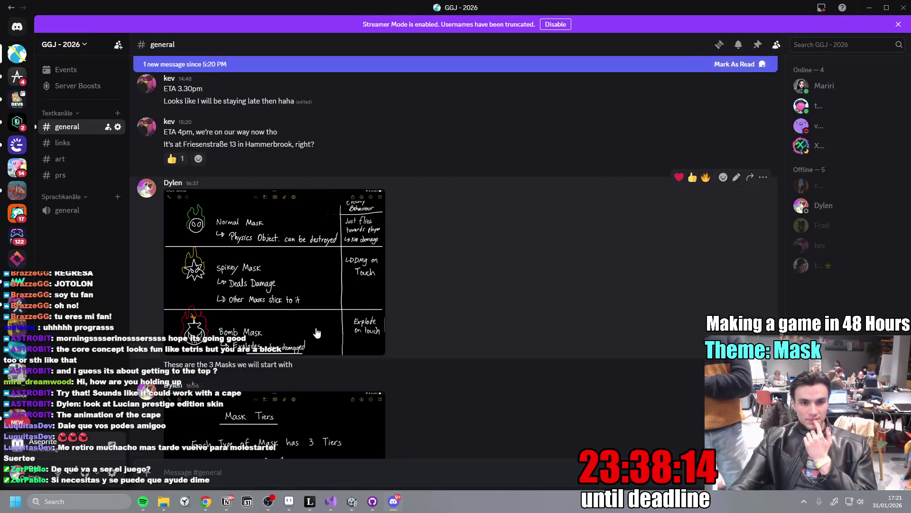
left_click(317, 333)
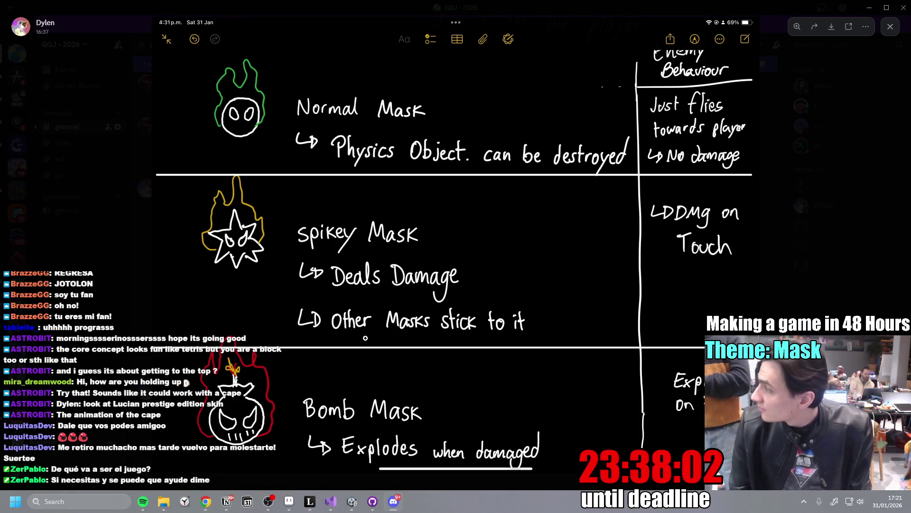
right_click(584, 50)
- Bring up the Inno Games Jam task page in Notion and scroll down its to-do list
left_click(226, 501)
scroll(404, 272, "down", 2)
scroll(404, 271, "down", 1)
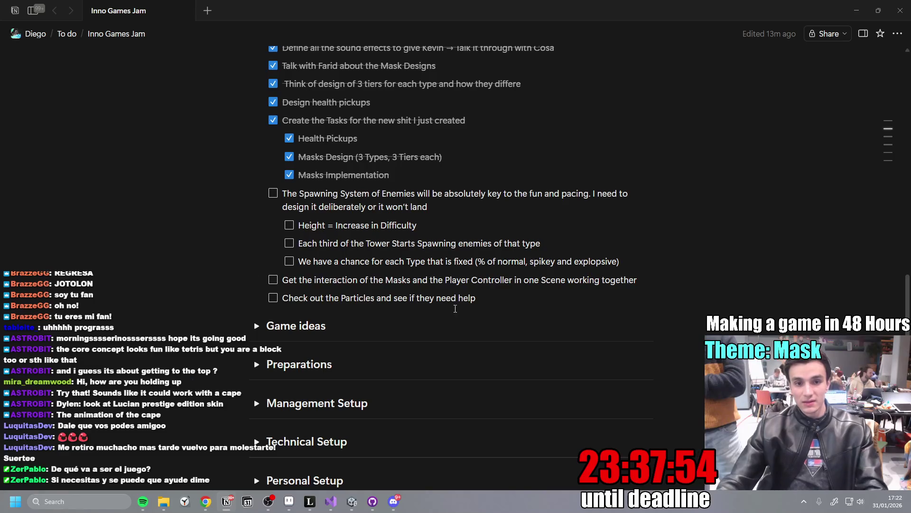
- Review the enemy spawning tasks ending at 'Height = Increase in Difficulty', then return to Unity
scroll(507, 360, "up", 1)
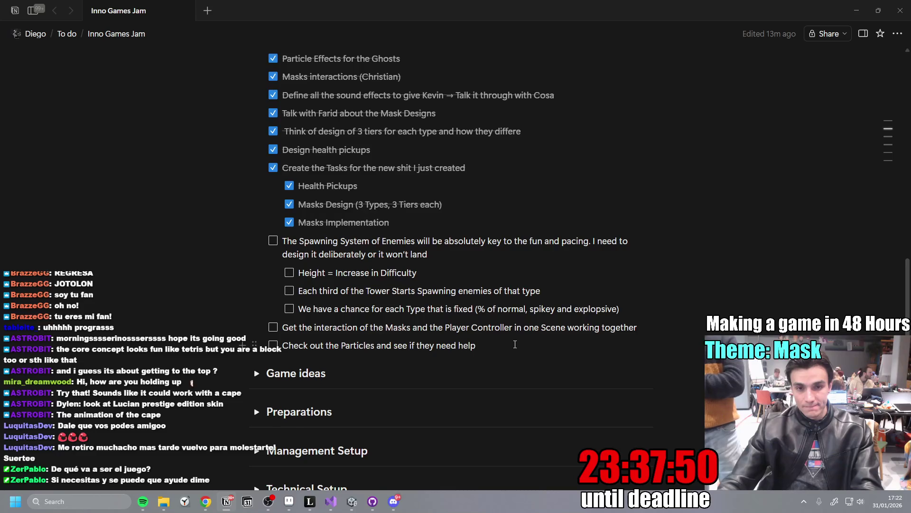
left_click(497, 278)
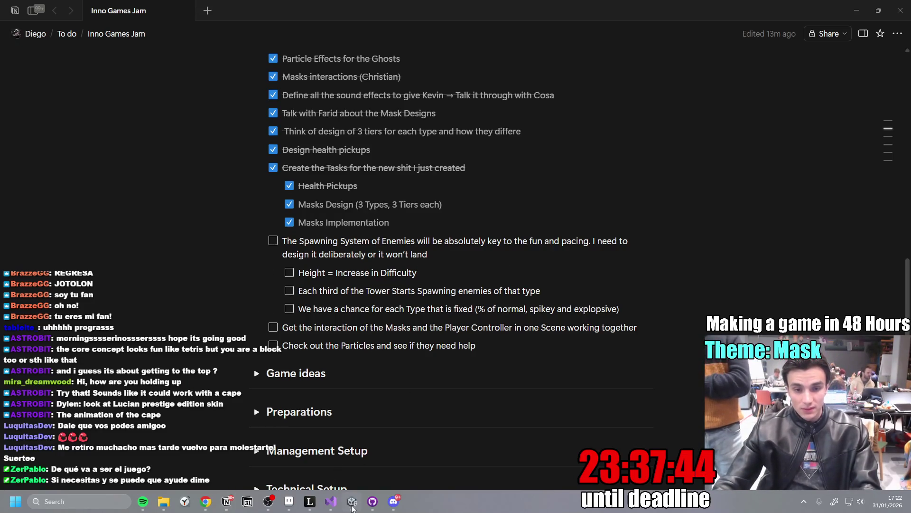
left_click(352, 505)
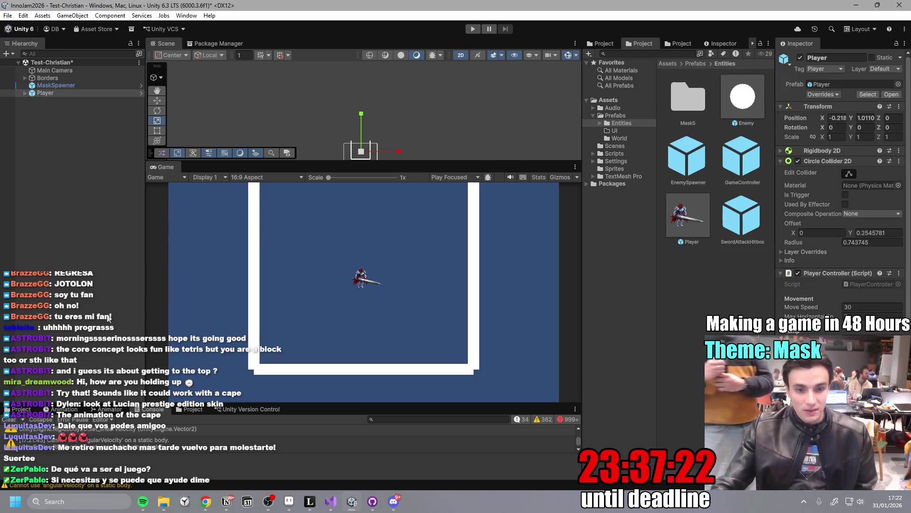
- Briefly check GitHub Desktop, then open Discord's Mask Tiers image full-size
left_click(378, 503)
left_click(378, 501)
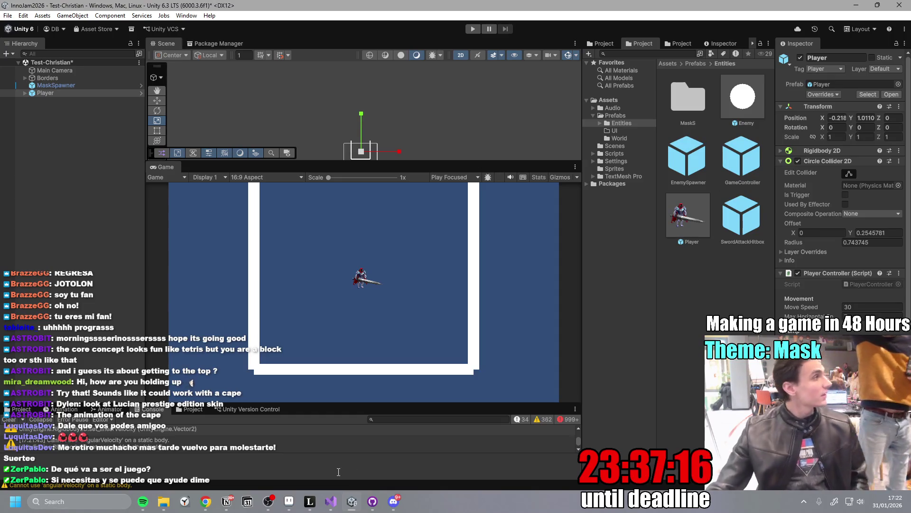
mouse_move(331, 502)
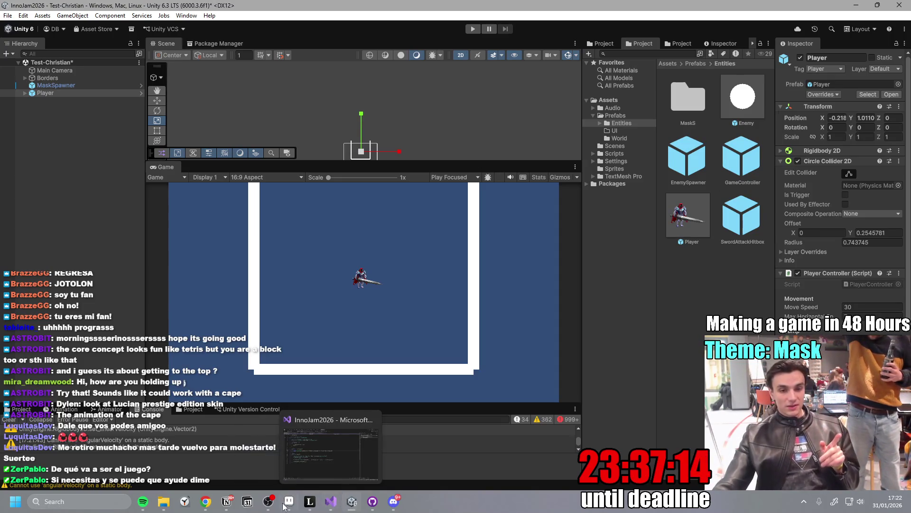
left_click(394, 502)
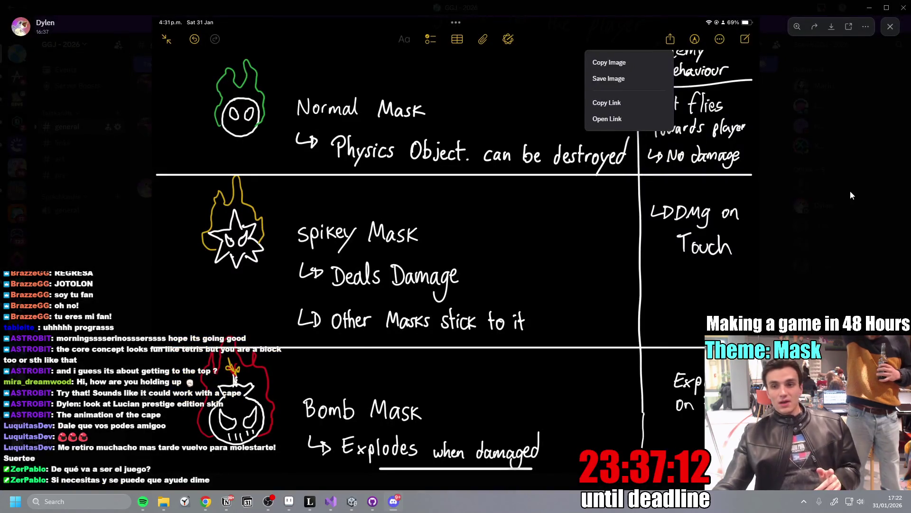
key("Escape")
scroll(460, 204, "down", 5)
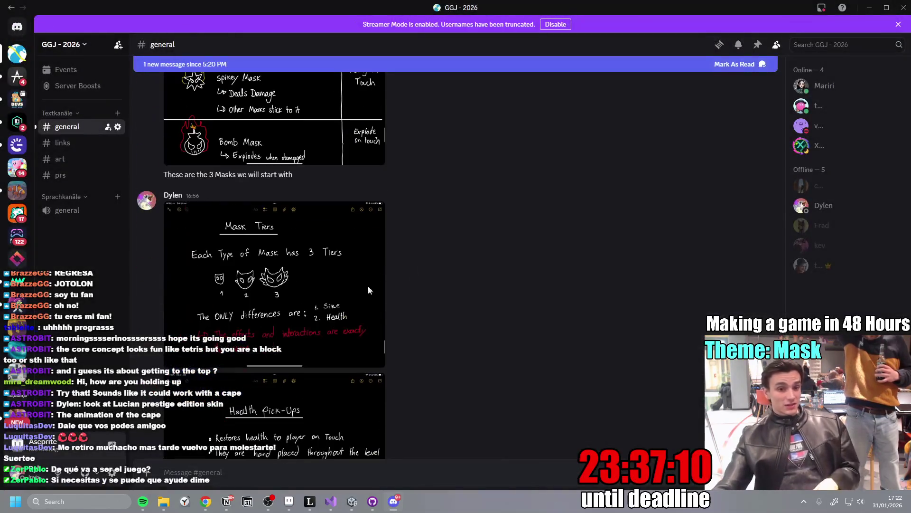
left_click(283, 245)
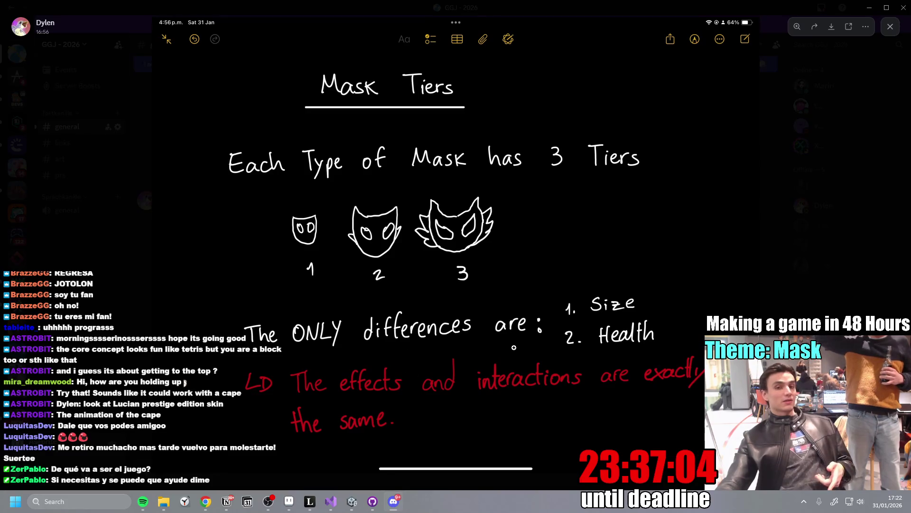
- Glance at Aseprite, then bring the Unity editor back to the front
left_click(289, 497)
left_click(289, 497)
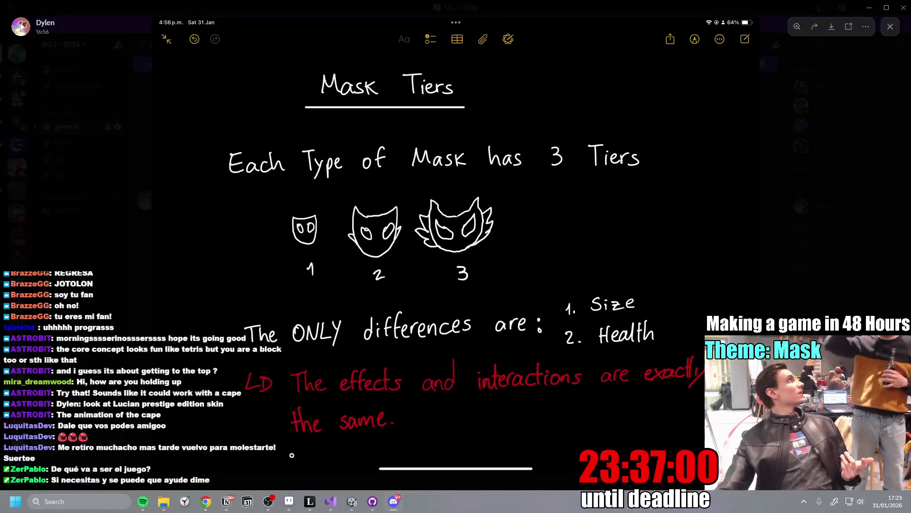
left_click(353, 504)
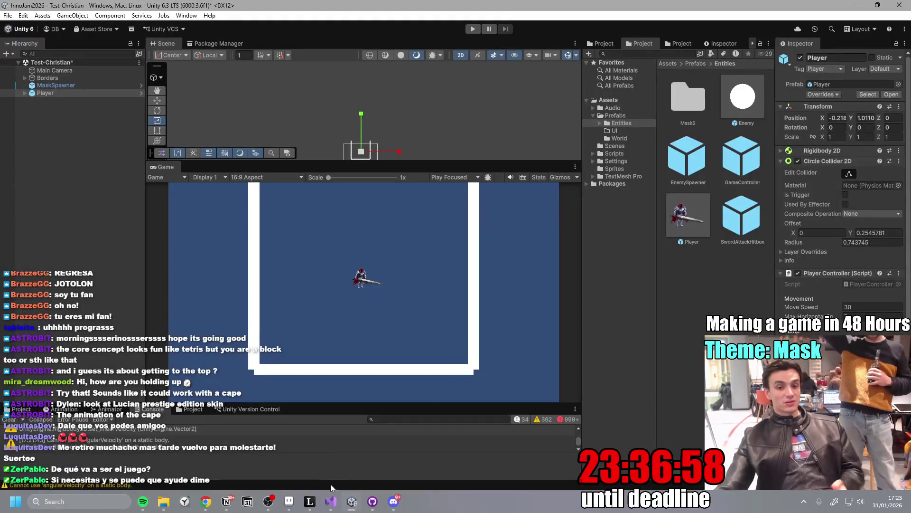
- In Leonardo, draw a large red circle beside the small one and maximise the window
left_click(311, 504)
mouse_move(594, 234)
left_mouse_down()
mouse_move(572, 248)
mouse_move(677, 306)
mouse_move(576, 245)
left_mouse_up()
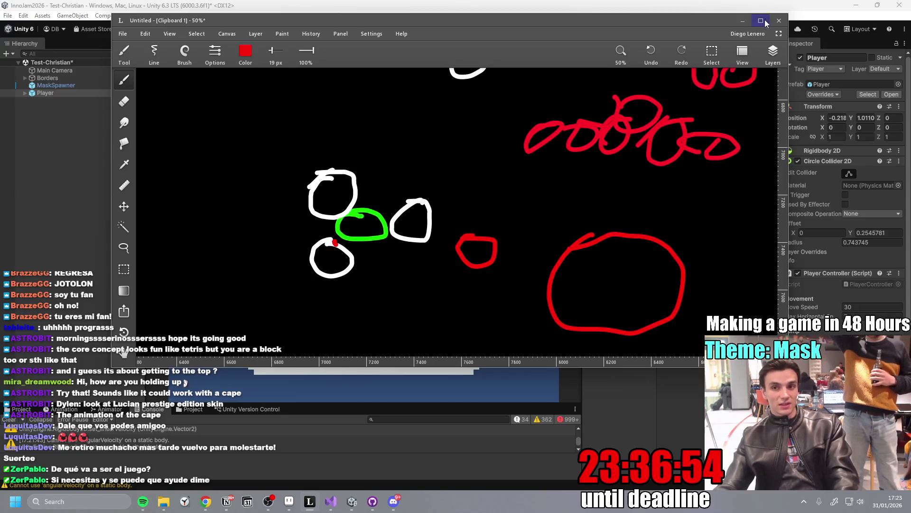
left_click(761, 21)
scroll(635, 269, "down", 3)
mouse_move(492, 108)
left_mouse_down()
mouse_move(547, 460)
mouse_move(539, 110)
left_mouse_up()
- Switch the brush to green and draw a green loop in an empty canvas area
left_click(133, 37)
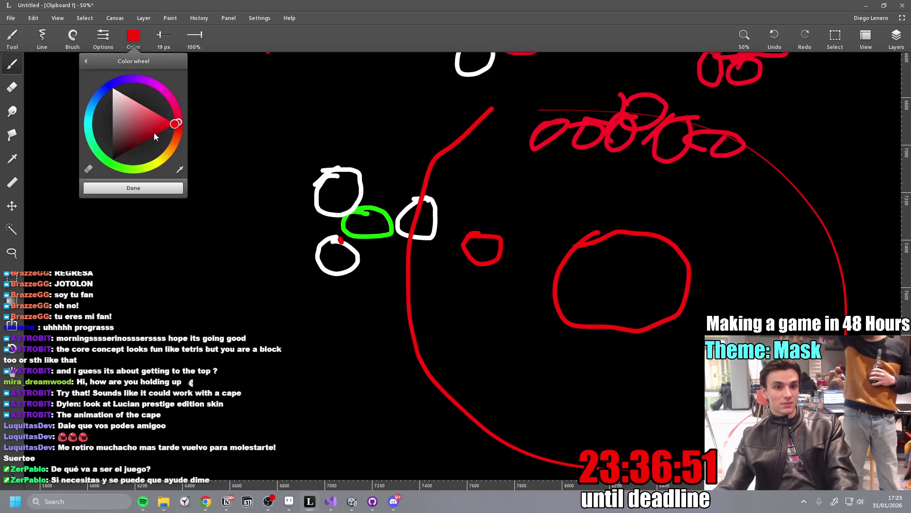
left_click(129, 167)
left_click(134, 40)
scroll(204, 294, "down", 3)
scroll(204, 294, "left", 8)
mouse_move(219, 300)
left_mouse_down()
mouse_move(240, 291)
mouse_move(257, 308)
mouse_move(283, 310)
mouse_move(238, 365)
left_mouse_up()
key("ctrl+z")
key("ctrl+z")
key("ctrl+z")
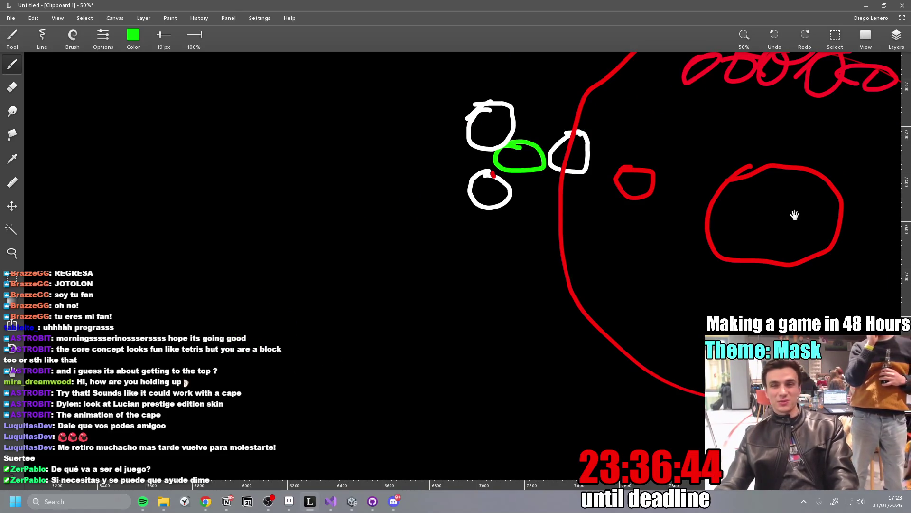
left_click_drag(793, 216, 582, 286)
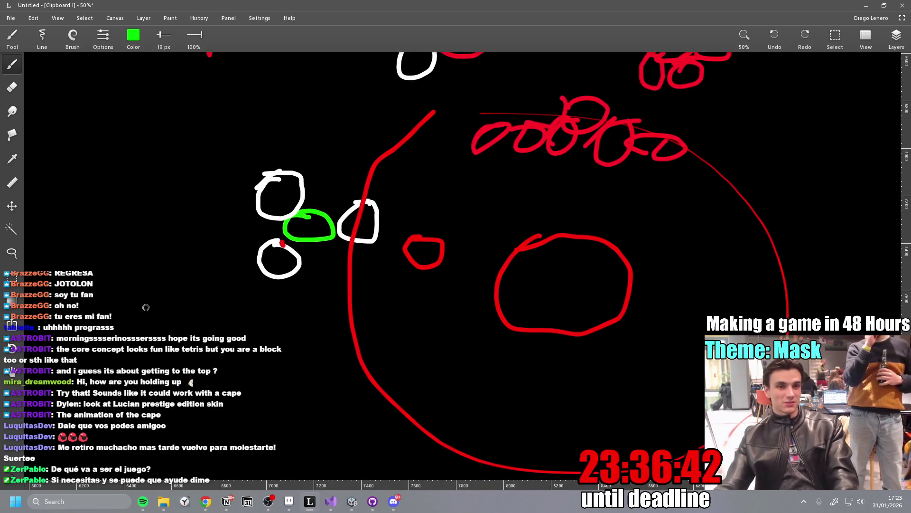
left_click_drag(157, 307, 522, 227)
mouse_move(296, 281)
left_mouse_down()
mouse_move(281, 283)
mouse_move(298, 284)
left_mouse_up()
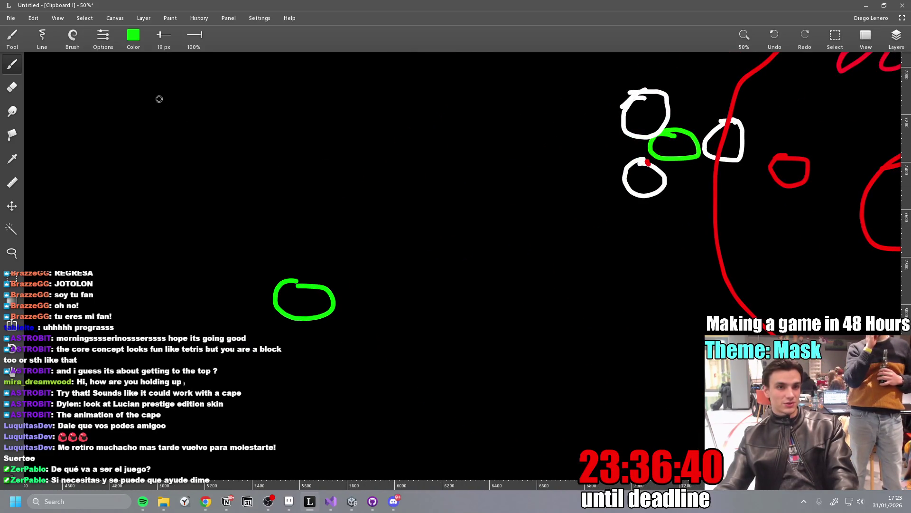
- Sketch a large closed green blob outline
left_click(133, 34)
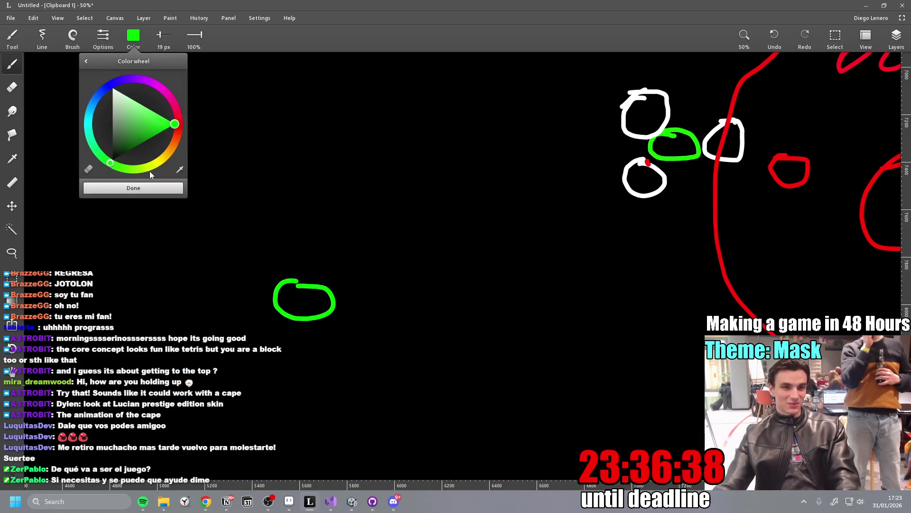
left_click(114, 90)
left_click(174, 124)
mouse_move(244, 128)
left_mouse_down()
mouse_move(259, 142)
mouse_move(470, 216)
mouse_move(712, 199)
left_mouse_up()
mouse_move(295, 155)
left_mouse_down()
mouse_move(282, 157)
mouse_move(354, 310)
left_mouse_up()
mouse_move(409, 289)
left_mouse_down()
mouse_move(271, 162)
mouse_move(304, 133)
mouse_move(299, 153)
mouse_move(346, 133)
left_mouse_up()
- Switch to white and ring the green blob with small white loops and a teardrop
left_click(133, 34)
left_click(114, 89)
left_click(137, 44)
left_click_drag(389, 153, 415, 160)
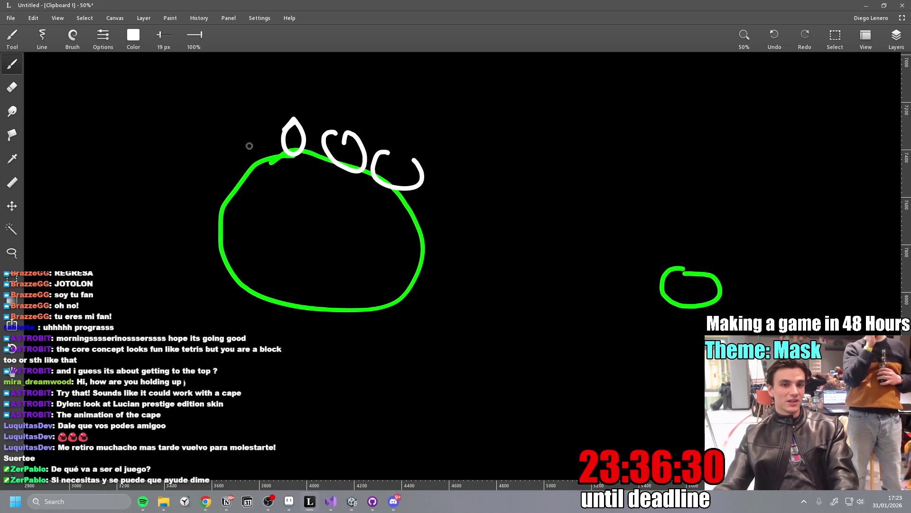
left_click_drag(238, 140, 230, 148)
mouse_move(192, 181)
left_mouse_down()
mouse_move(193, 224)
mouse_move(190, 188)
left_mouse_up()
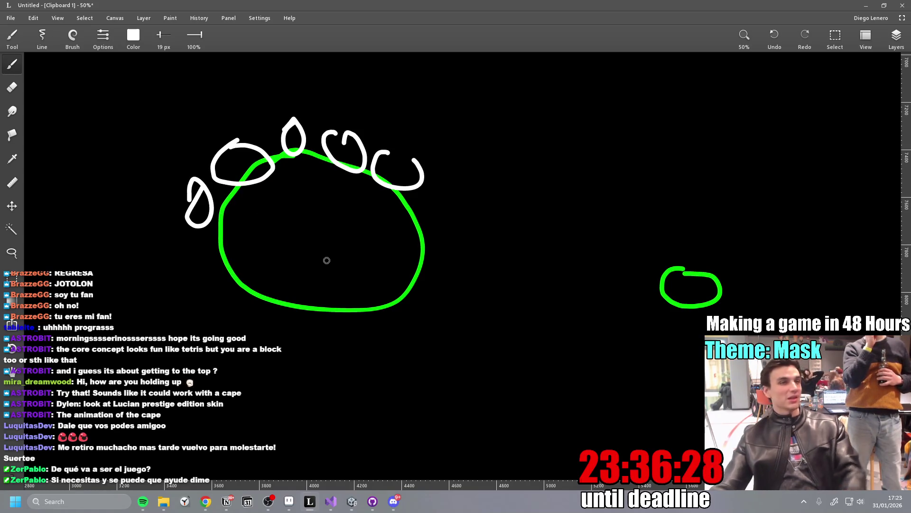
mouse_move(221, 279)
left_mouse_down()
mouse_move(147, 301)
mouse_move(275, 319)
mouse_move(177, 294)
left_mouse_up()
mouse_move(397, 306)
left_mouse_down()
mouse_move(357, 335)
mouse_move(399, 308)
left_mouse_up()
mouse_move(426, 265)
left_mouse_down()
mouse_move(423, 251)
mouse_move(432, 273)
left_mouse_up()
- Pan to the red circles and try drawing a white line inside, undoing each attempt
scroll(385, 201, "right", 3)
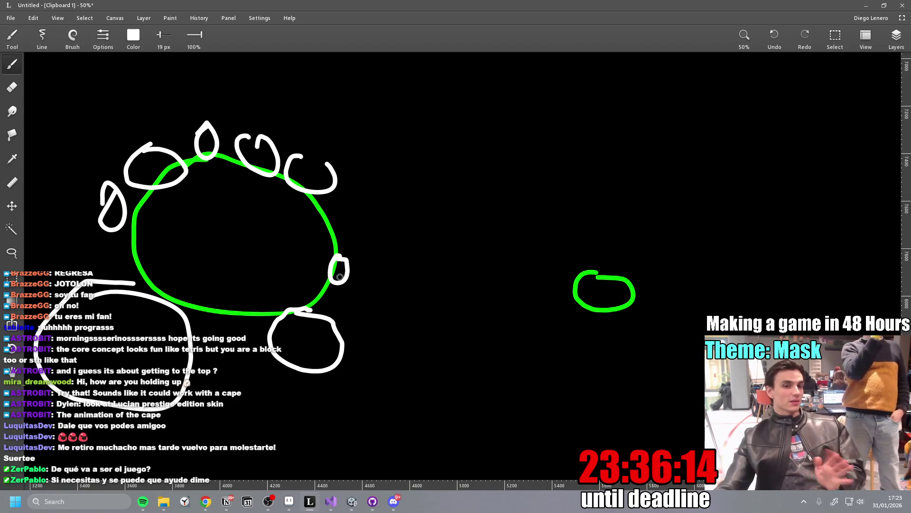
left_click_drag(255, 236, 346, 230)
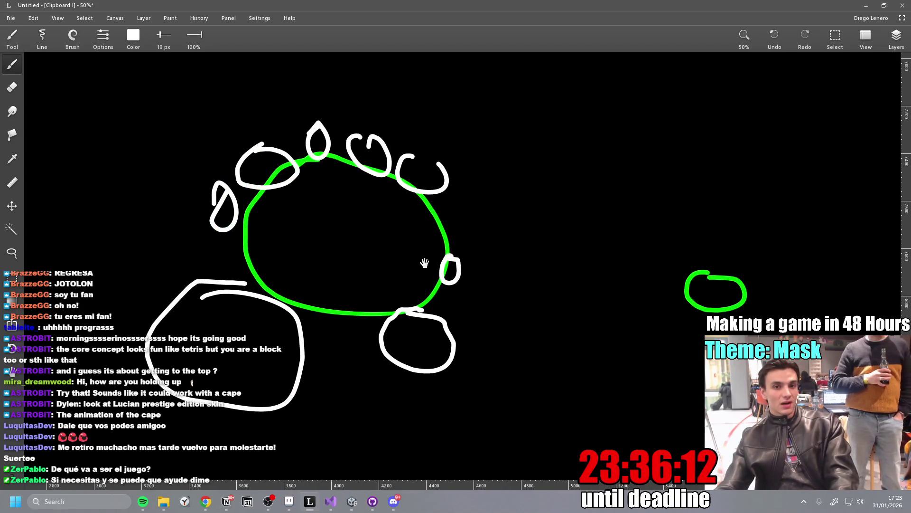
left_click_drag(422, 261, 392, 256)
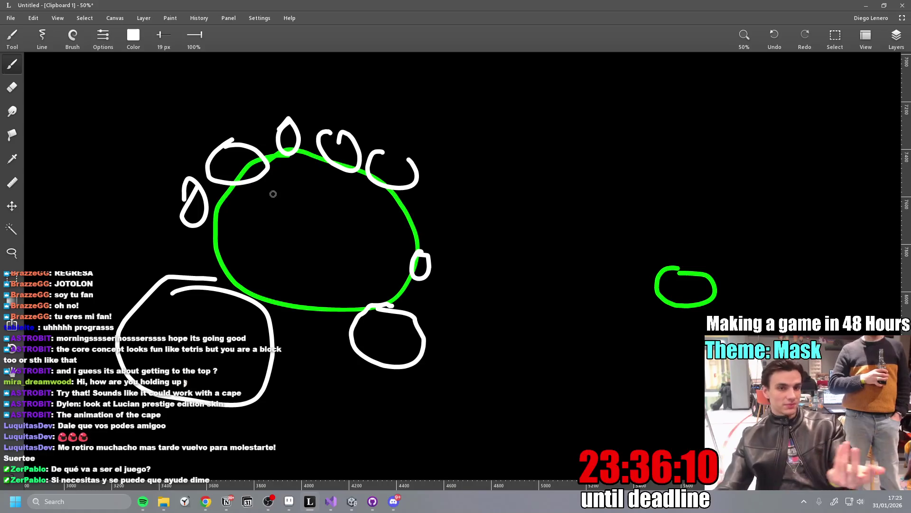
mouse_move(557, 334)
left_mouse_down()
mouse_move(235, 152)
mouse_move(334, 346)
mouse_move(330, 284)
mouse_move(397, 280)
mouse_move(394, 332)
mouse_move(505, 163)
mouse_move(464, 366)
mouse_move(533, 383)
mouse_move(429, 326)
mouse_move(251, 283)
left_mouse_up()
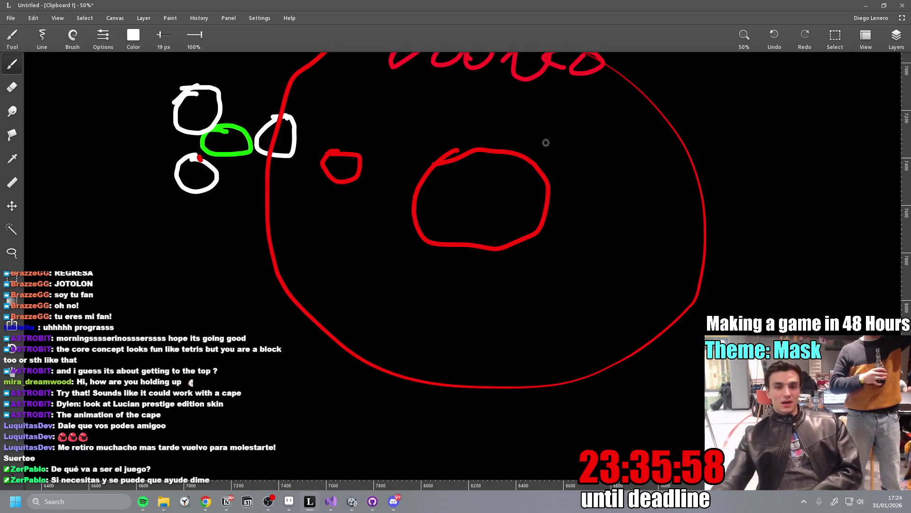
left_click_drag(482, 207, 547, 200)
key("ctrl+z")
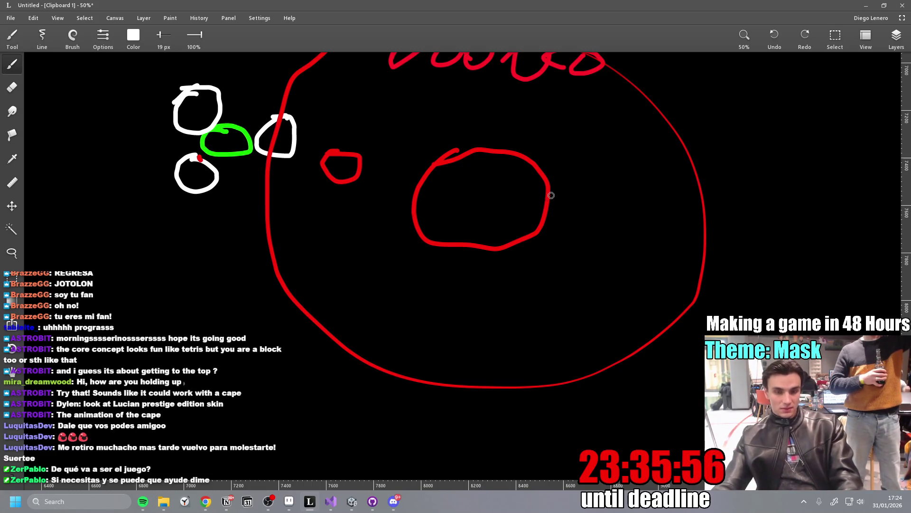
left_click_drag(479, 201, 586, 199)
key("ctrl+z")
left_click_drag(478, 199, 584, 200)
key("ctrl+z")
mouse_move(485, 202)
left_mouse_down()
mouse_move(560, 199)
mouse_move(415, 325)
mouse_move(446, 195)
left_mouse_up()
key("ctrl+z")
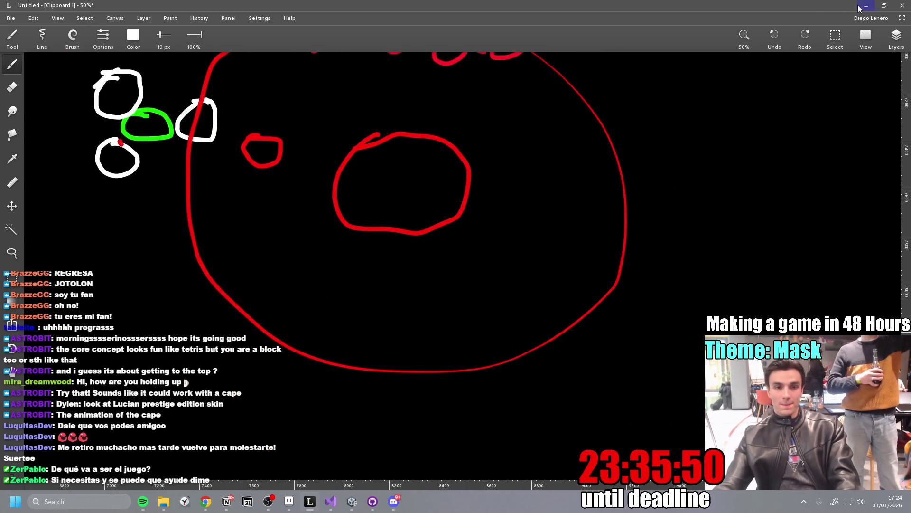
- Zoom to 25% with the green blob centred, then return to Unity
mouse_move(525, 258)
left_mouse_down()
mouse_move(627, 293)
mouse_move(525, 220)
left_mouse_up()
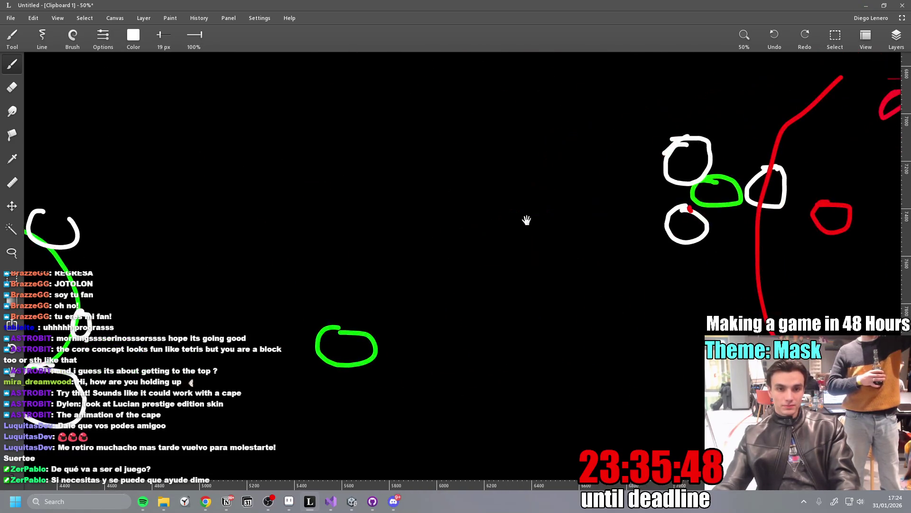
left_click(745, 36)
left_click(745, 72)
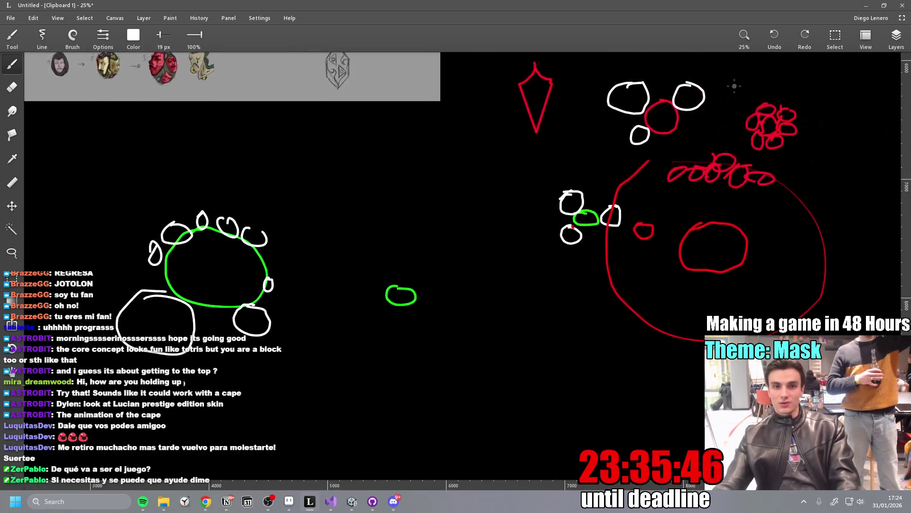
mouse_move(462, 195)
left_mouse_down()
mouse_move(443, 261)
mouse_move(525, 280)
mouse_move(574, 316)
left_mouse_up()
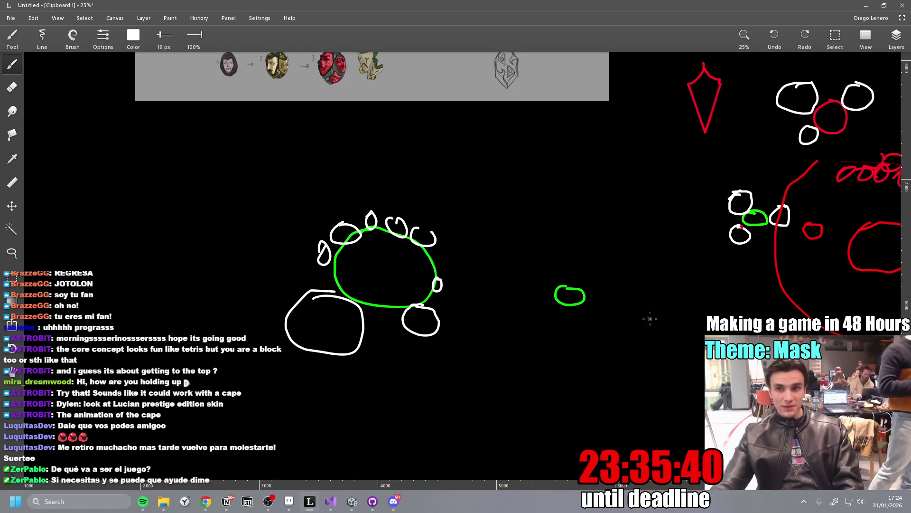
key("alt+Tab")
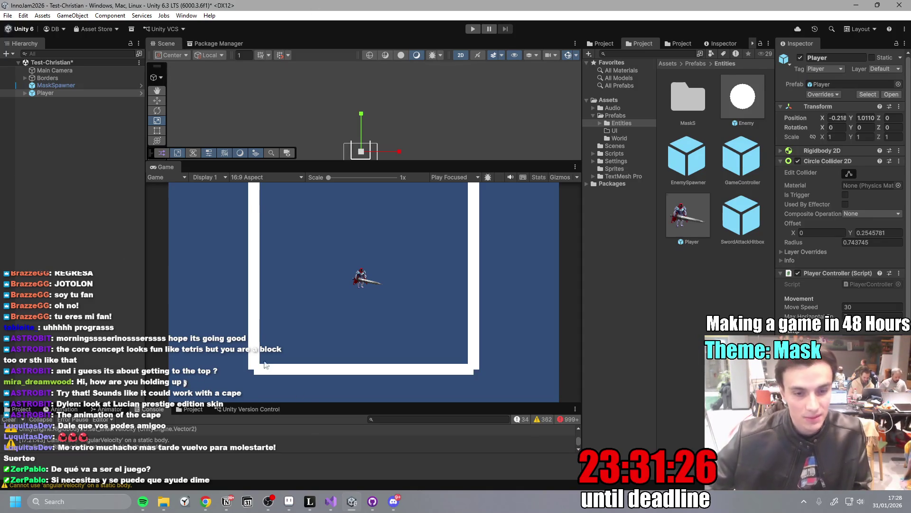
- Bring the Inno Games Jam to-do page in Notion to the front
left_click(228, 504)
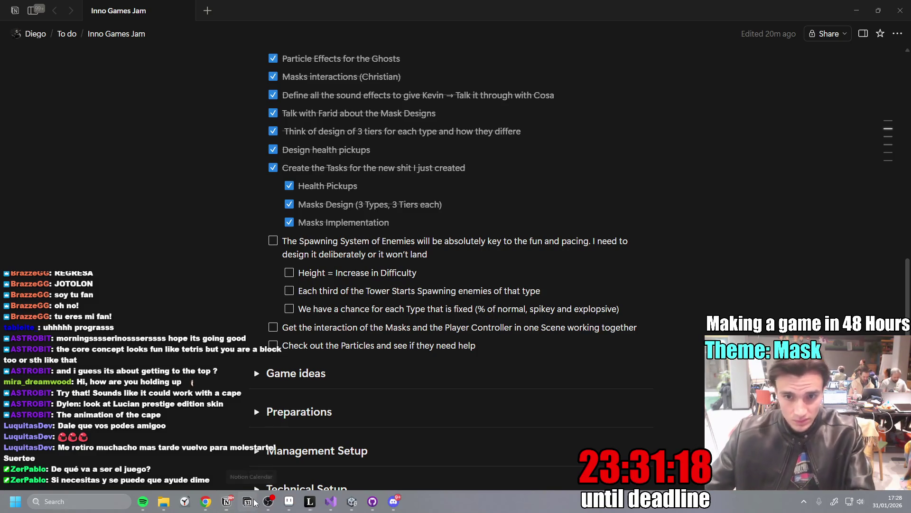
- End the tower-thirds item with 'in this way' and add indented Level 1, 2 and 3 sub-items
right_click(251, 502)
left_click(546, 297)
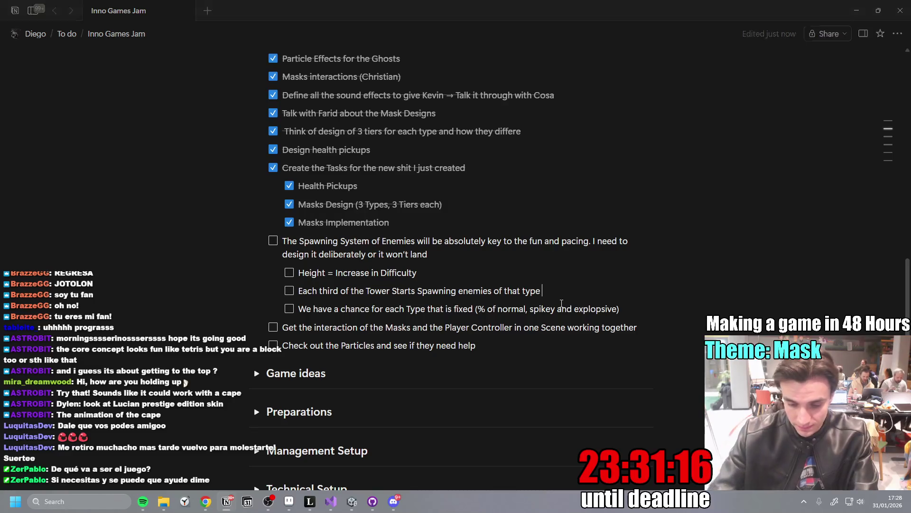
type("in this way:")
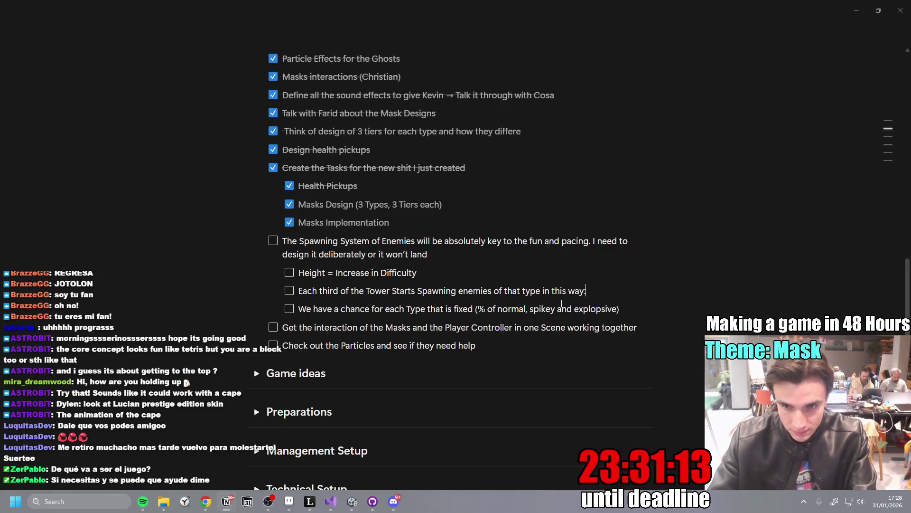
key("Return")
key("Tab")
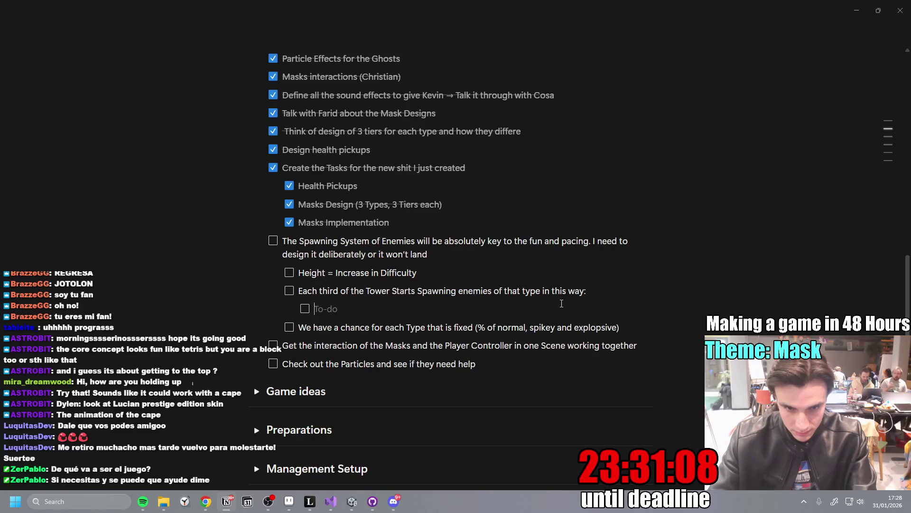
type("Leve")
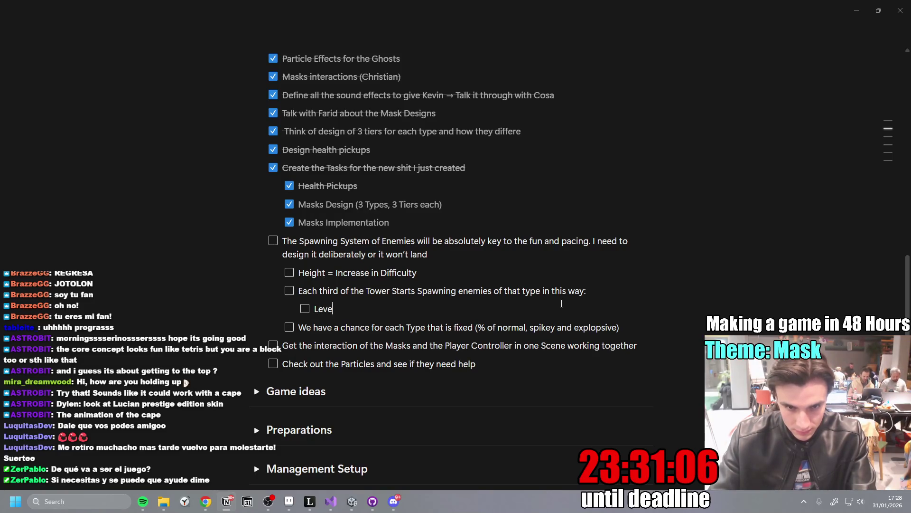
type("l 1 (First 1/3 of the ")
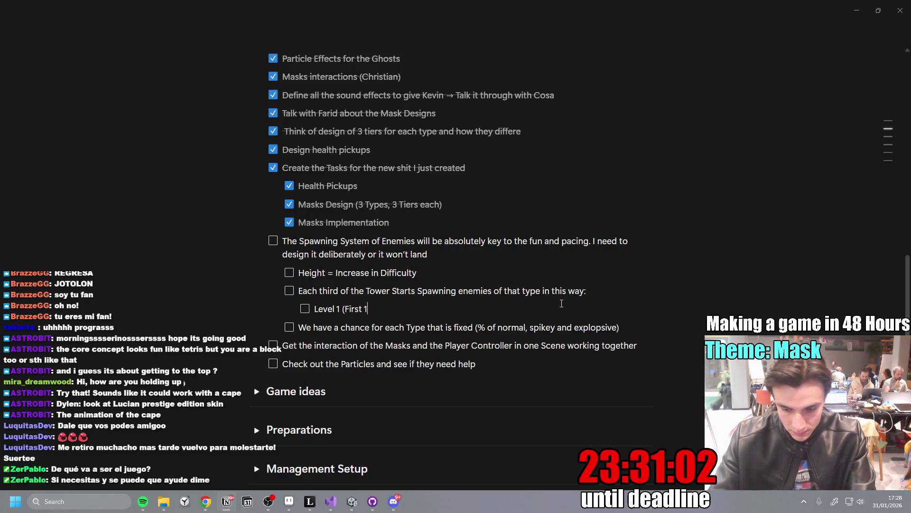
type("Tower")
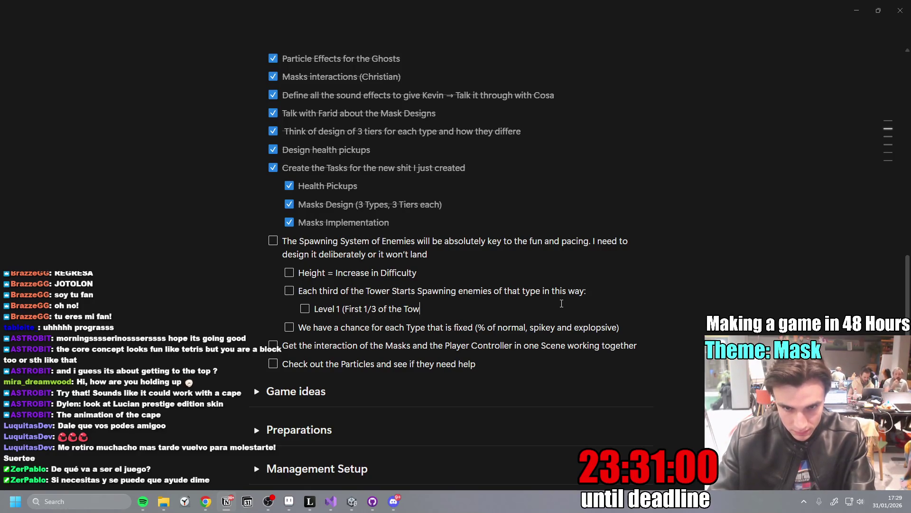
key("Return")
type("Level 2 (")
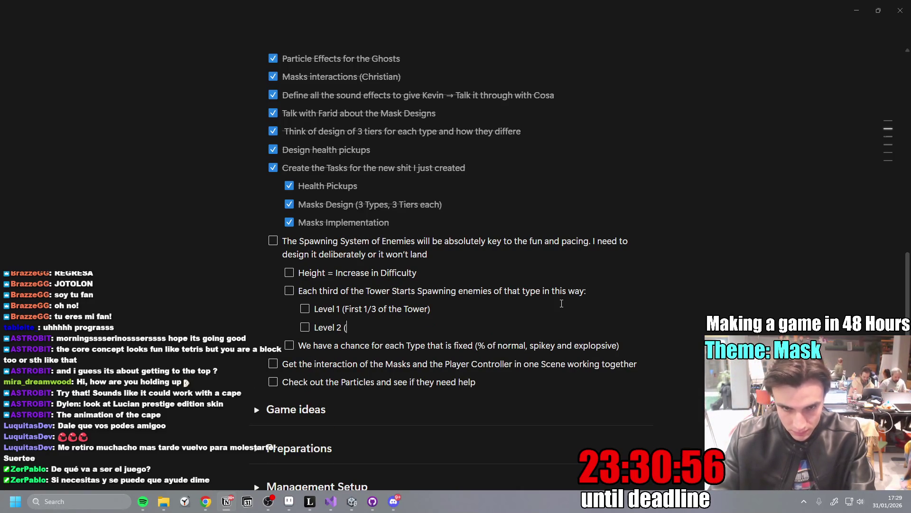
type("2")
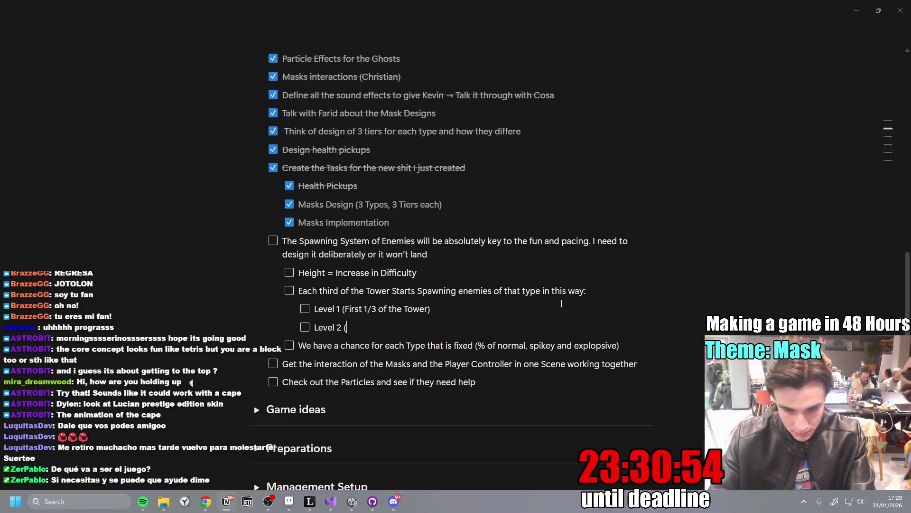
type("/3 of t")
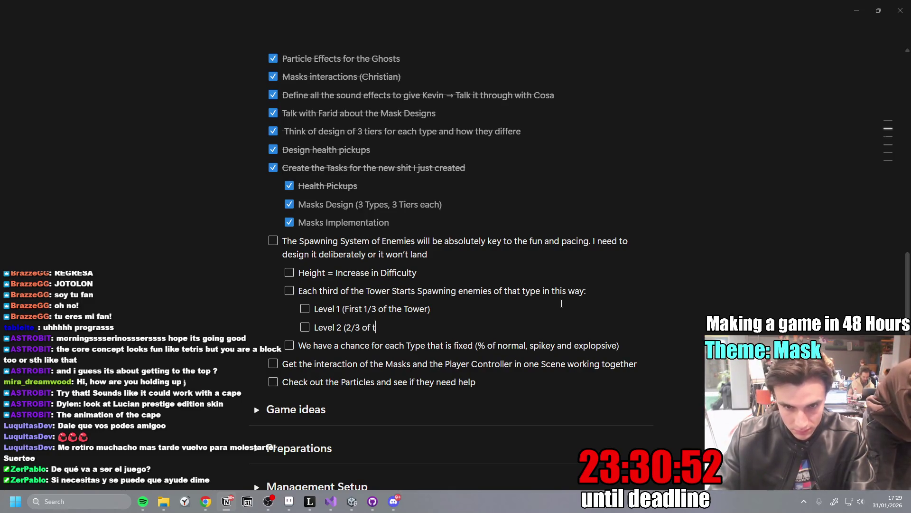
type("he Tower)")
key("Return")
type("Level 3 ")
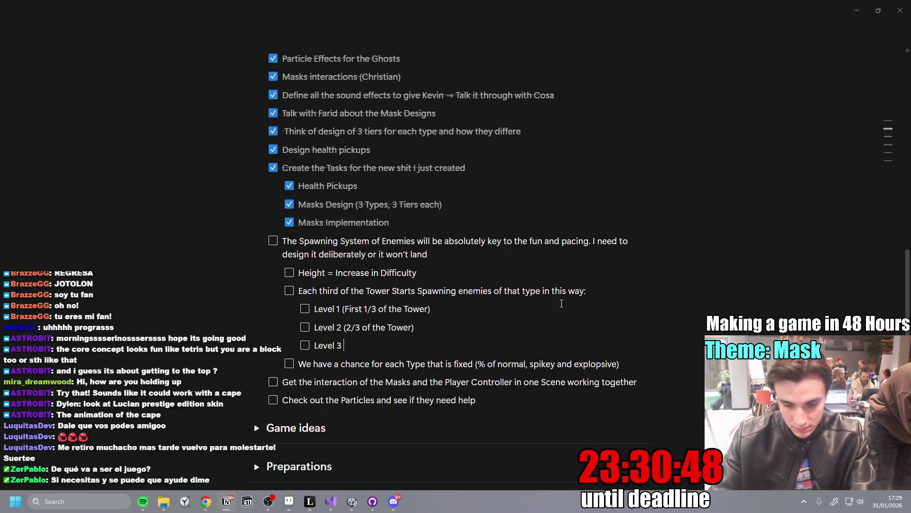
type("(3/3")
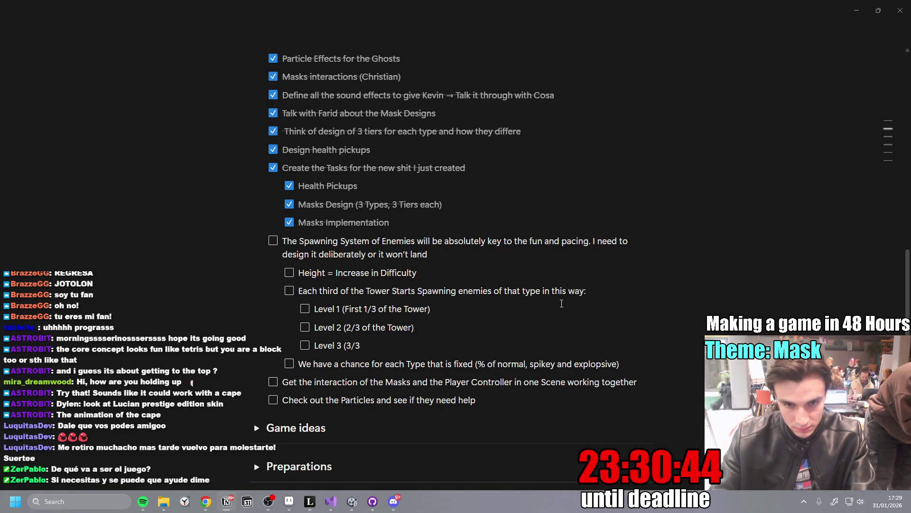
key("BackSpace")
key("BackSpace")
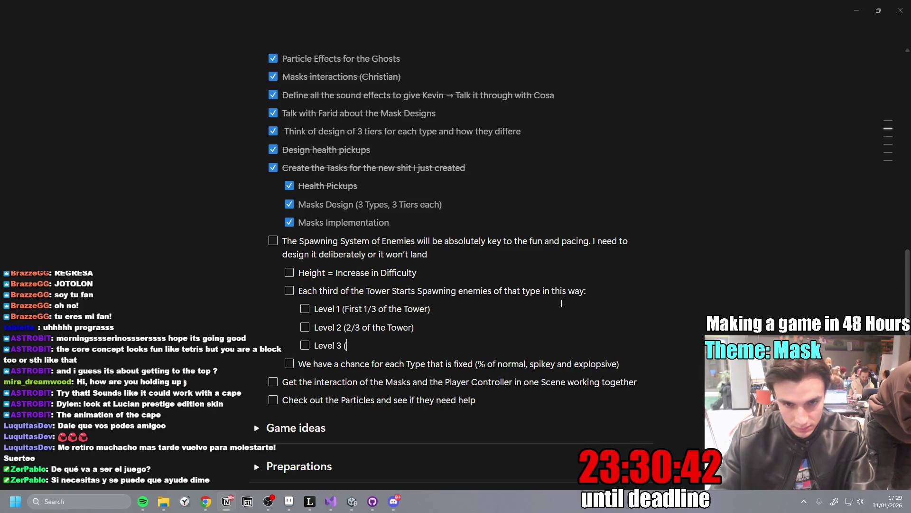
- Reword the levels to 'Before 1/3', 'After 1/3' and 'After 2/3 of the Tower'
double_click(353, 309)
type("Before")
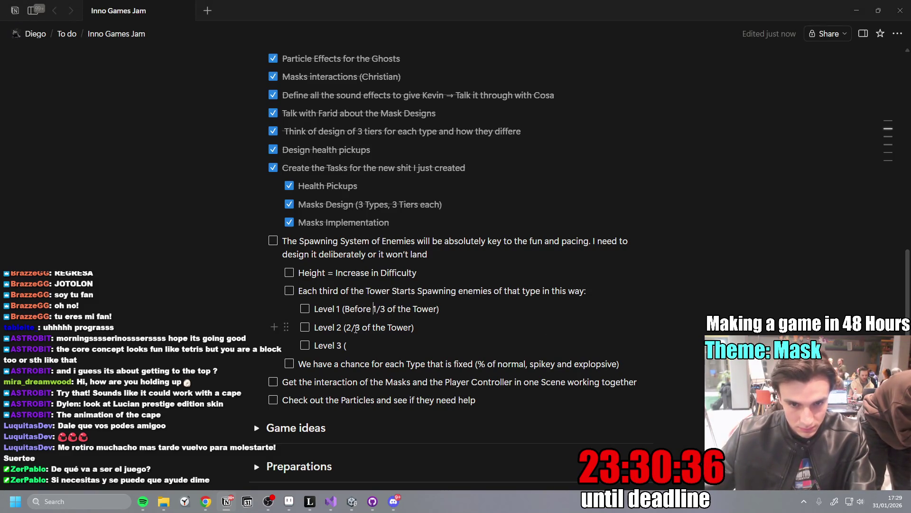
left_click(351, 327)
key("BackSpace")
type("After 1")
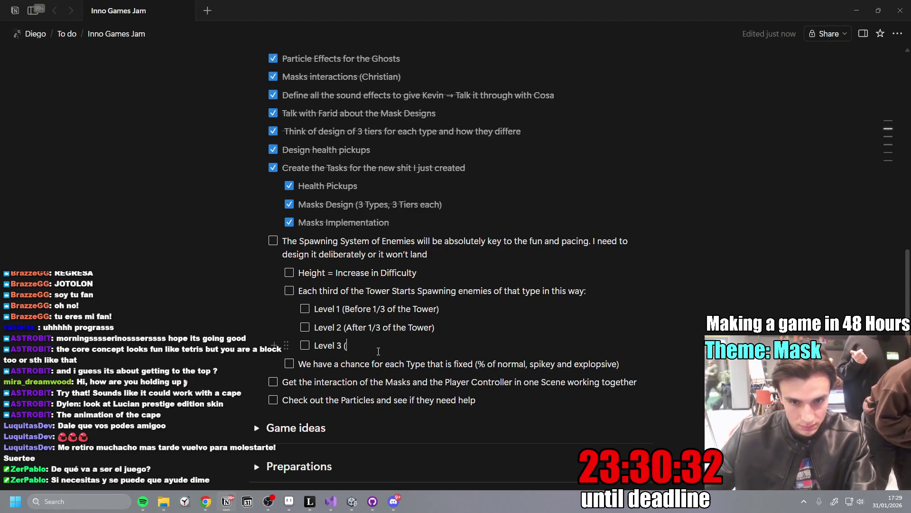
left_click(379, 351)
type("After ")
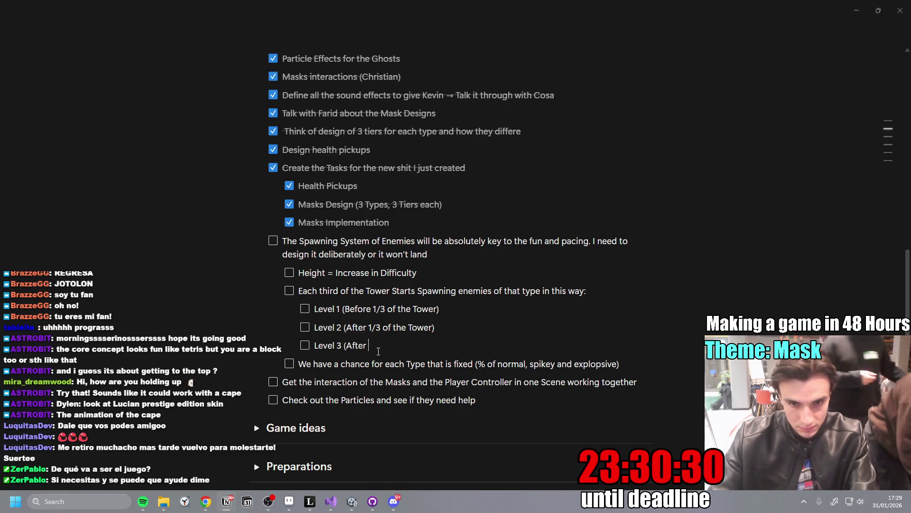
type("2/3 of th")
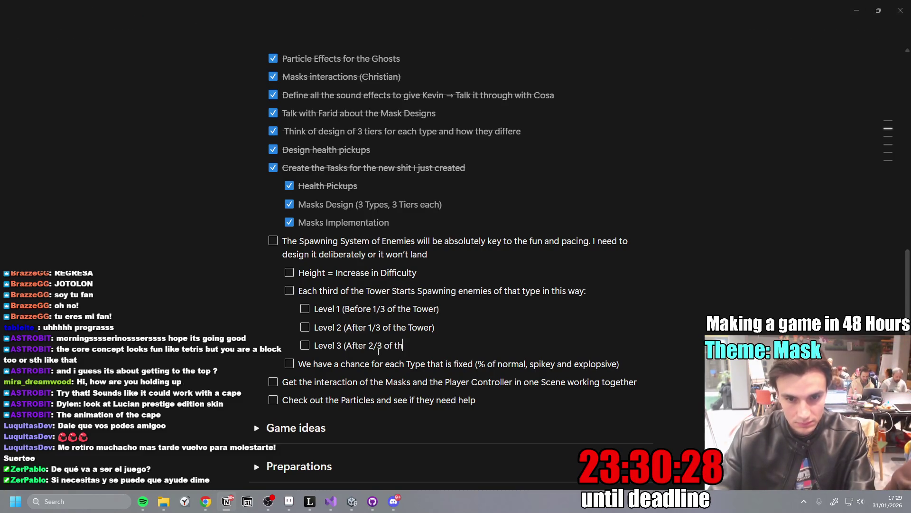
type("e Towert")
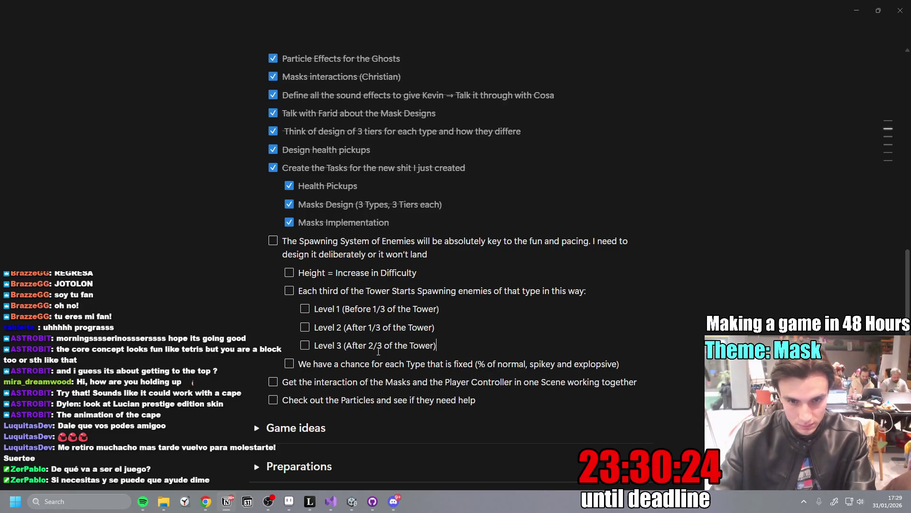
left_click(468, 310)
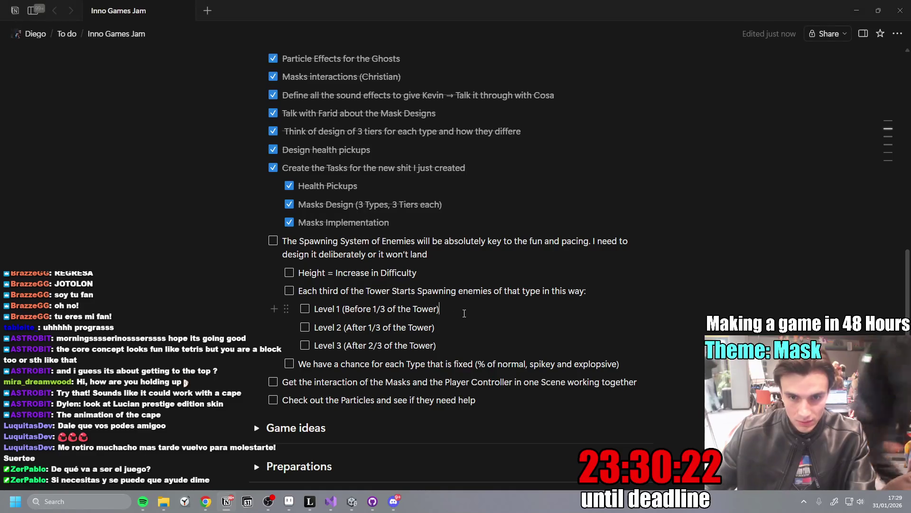
- Append '-> 90% of Enemies are Tier 1, 10% Tier 2' to Level 1 and paste it onto Level 2
type("->")
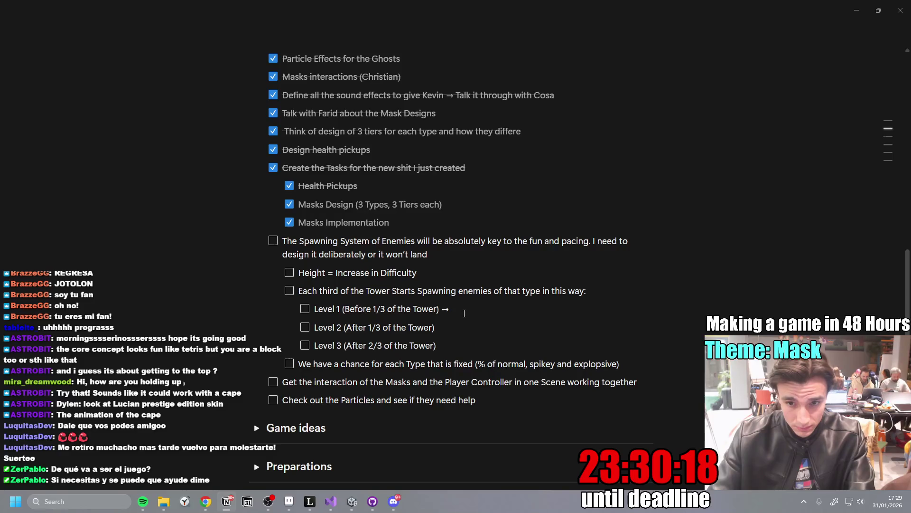
type("100%")
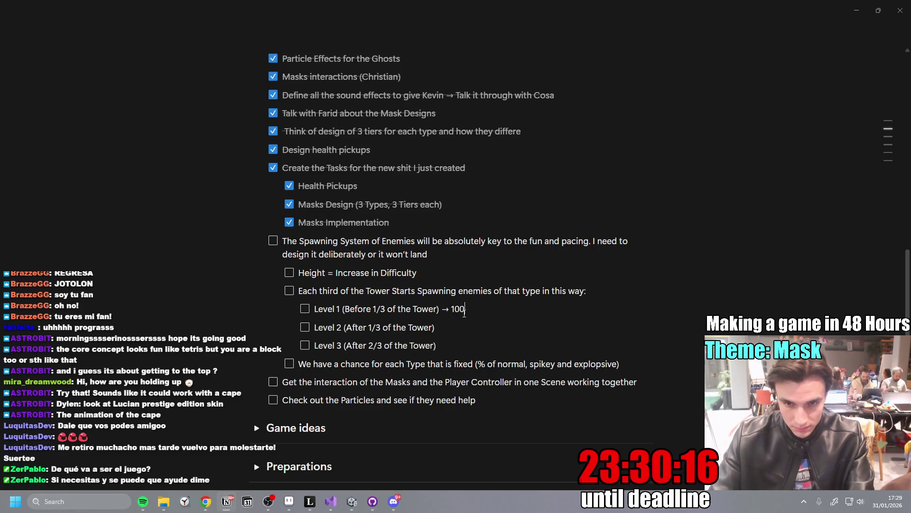
key("BackSpace")
key("BackSpace")
key("BackSpace")
type("90% ")
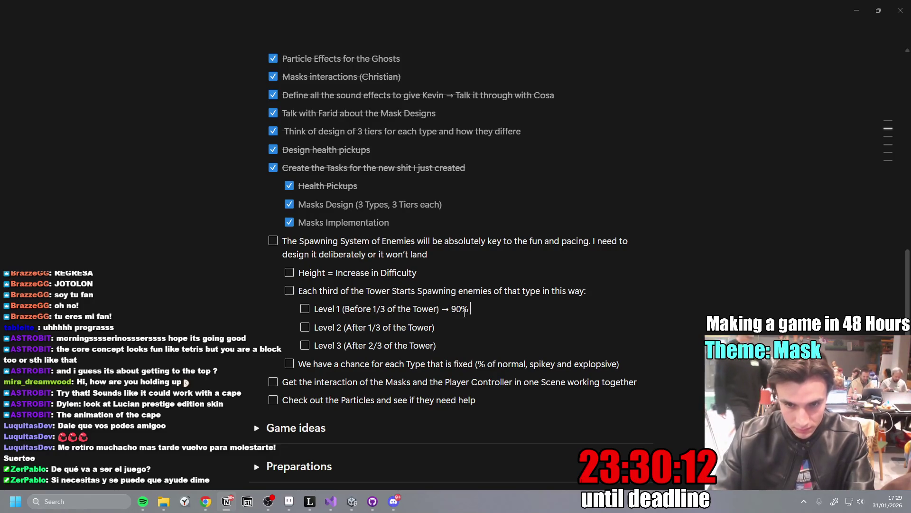
type("of Enemies are Tier 1, ")
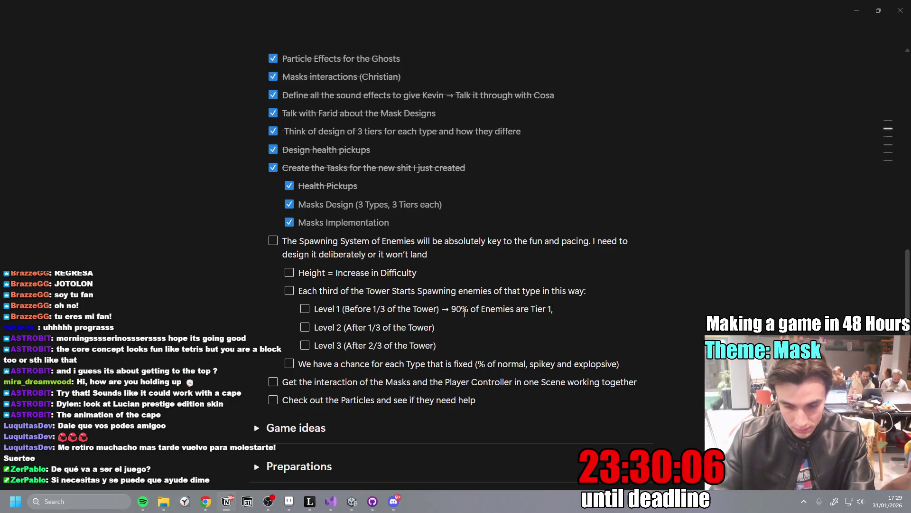
type("10")
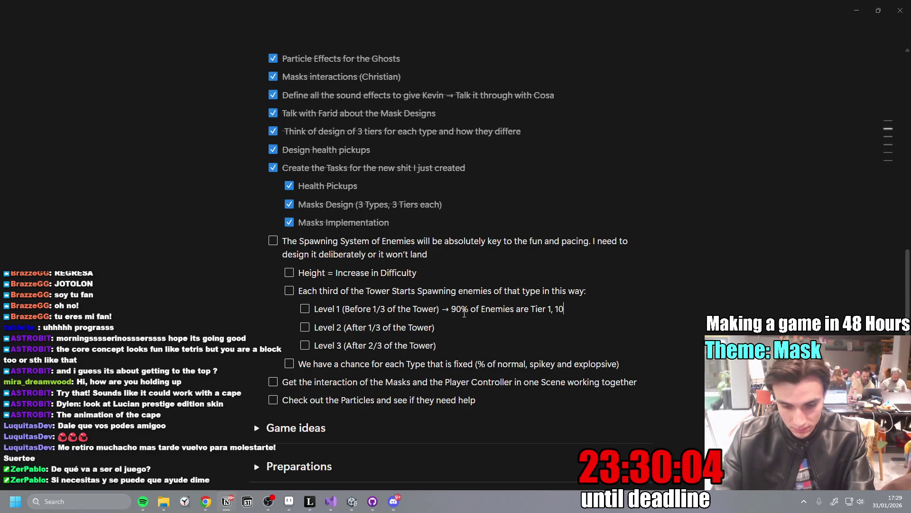
type("% Tier 2")
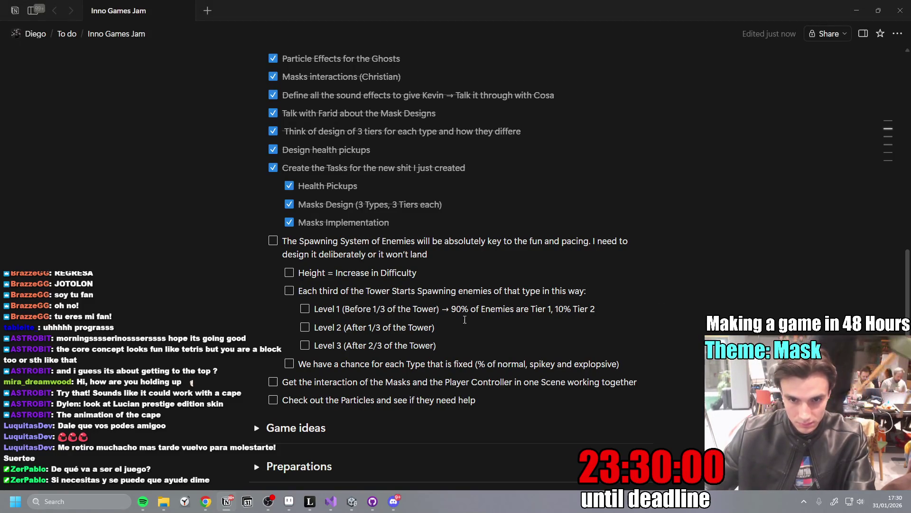
left_click_drag(442, 309, 596, 311)
key("ctrl+c")
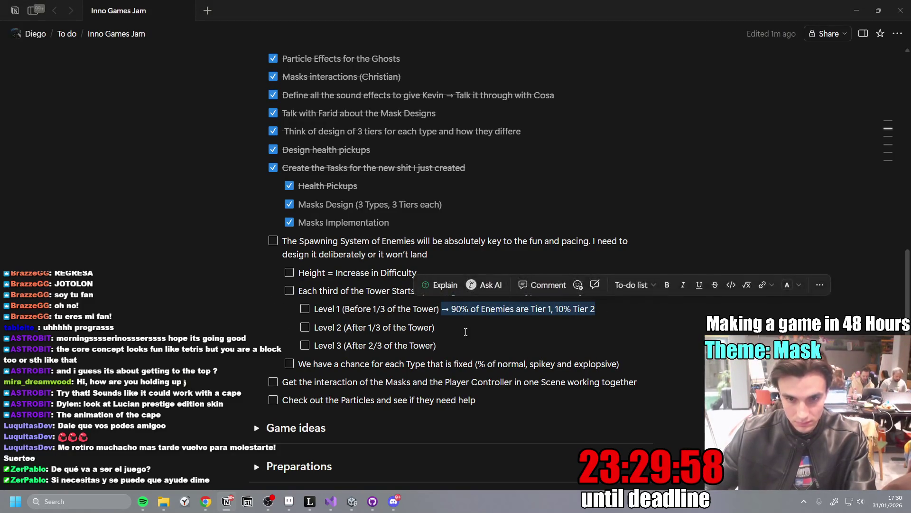
left_click(457, 328)
key("ctrl+v")
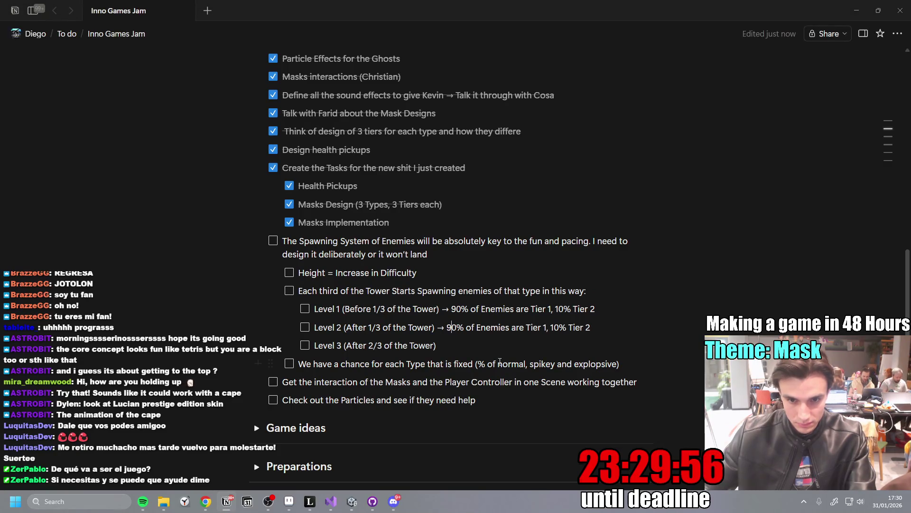
- Change Level 2's breakdown to 50% Tier 1, 40% Tier 2 and 10% Tier 3
key("BackSpace")
type("7")
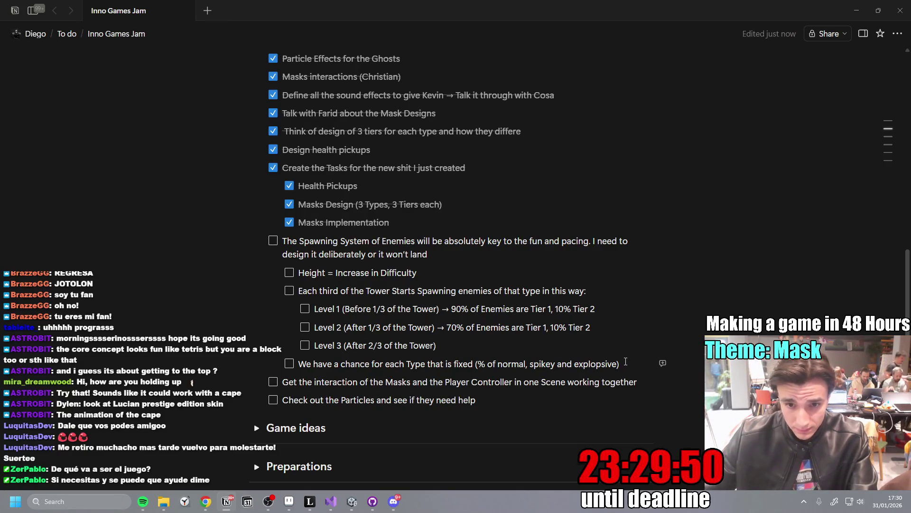
key("BackSpace")
type("5")
left_click(560, 328)
key("BackSpace")
key("BackSpace")
type("40")
scroll(608, 351, "up", 2)
scroll(598, 347, "down", 2)
left_click(595, 329)
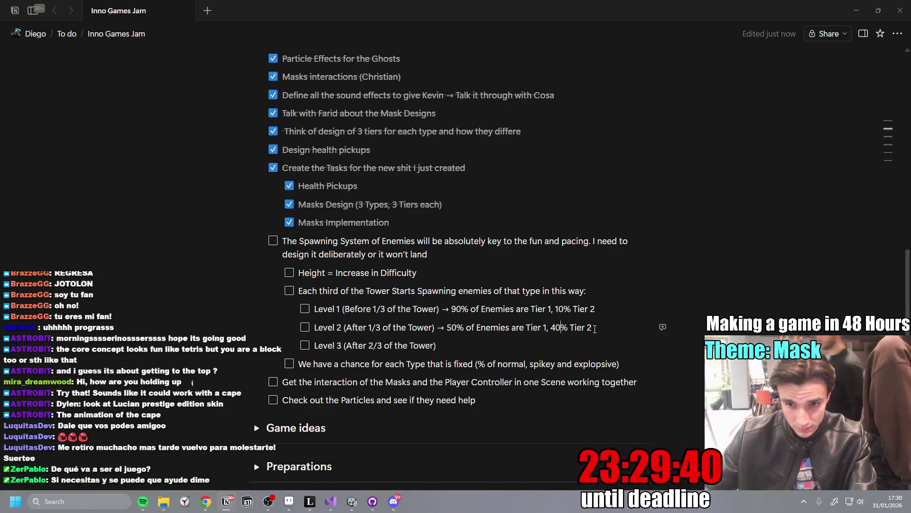
type(", ")
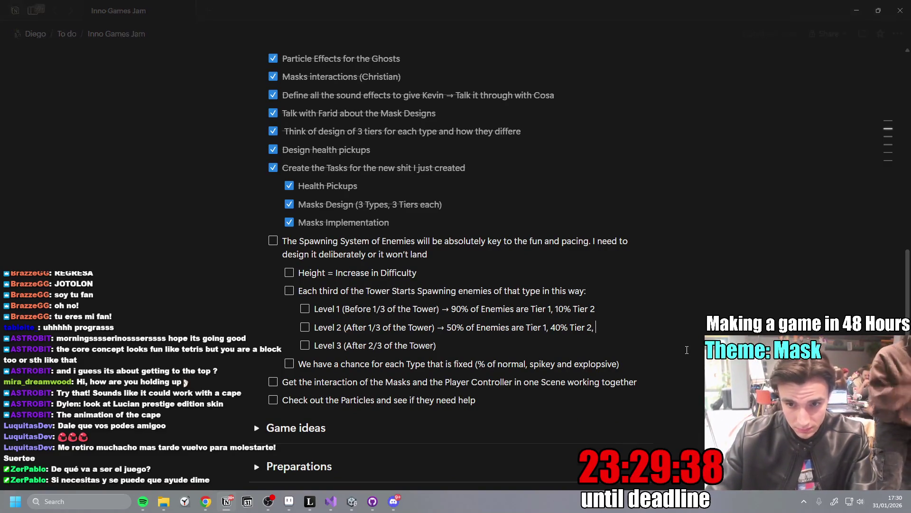
type("10% Tier 3")
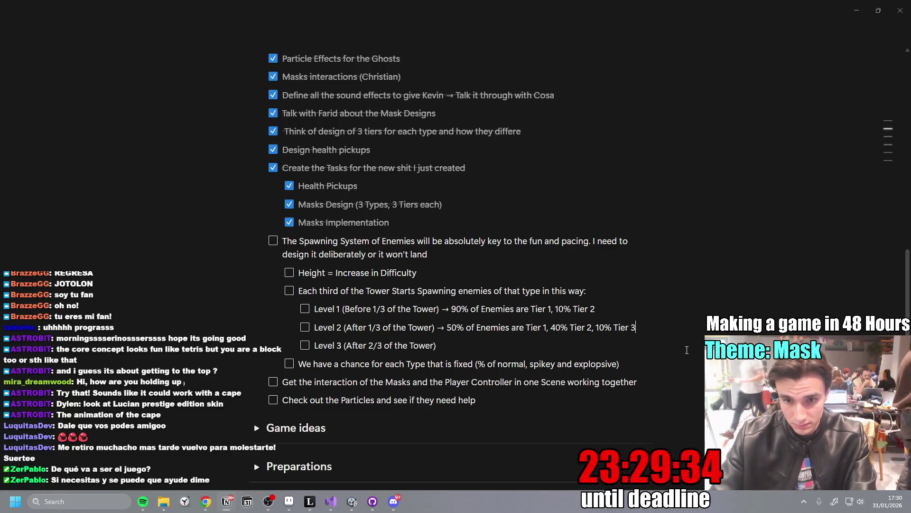
- Give Level 3 a 33% share for each of Tiers 1, 2 and 3
left_click(467, 343)
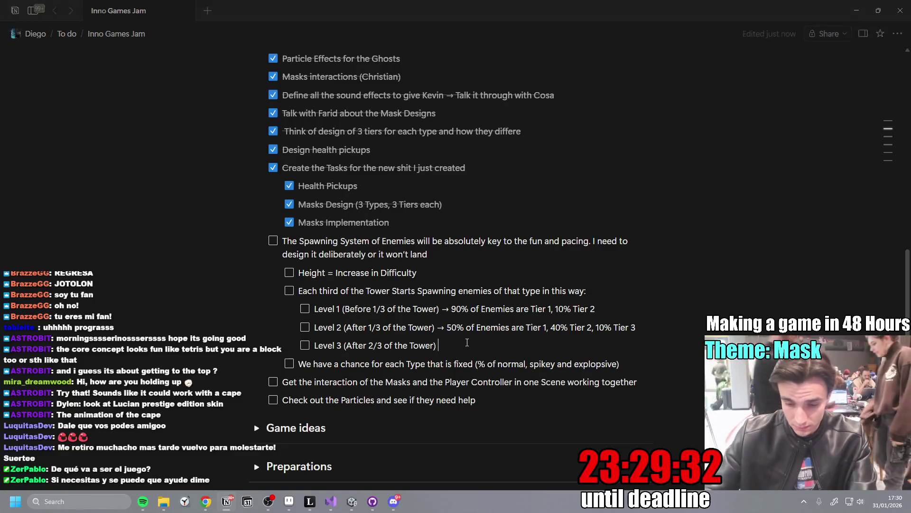
type("->")
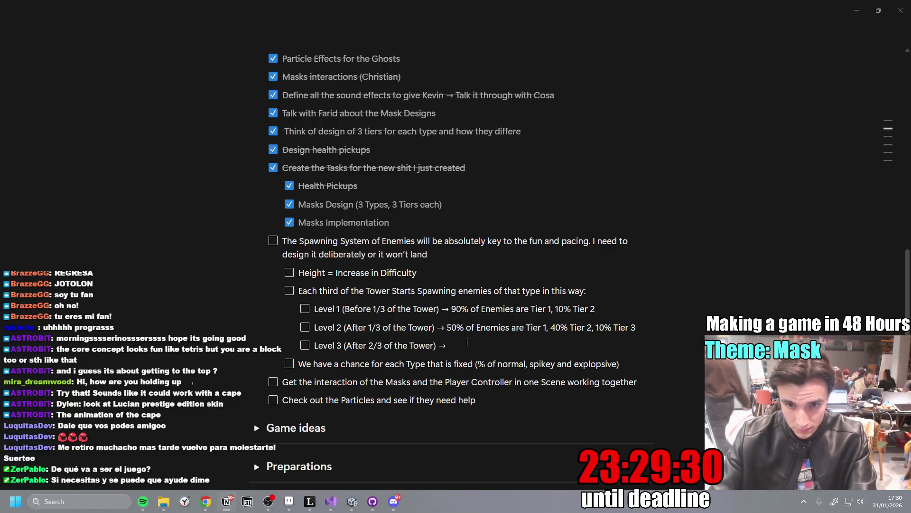
type("33")
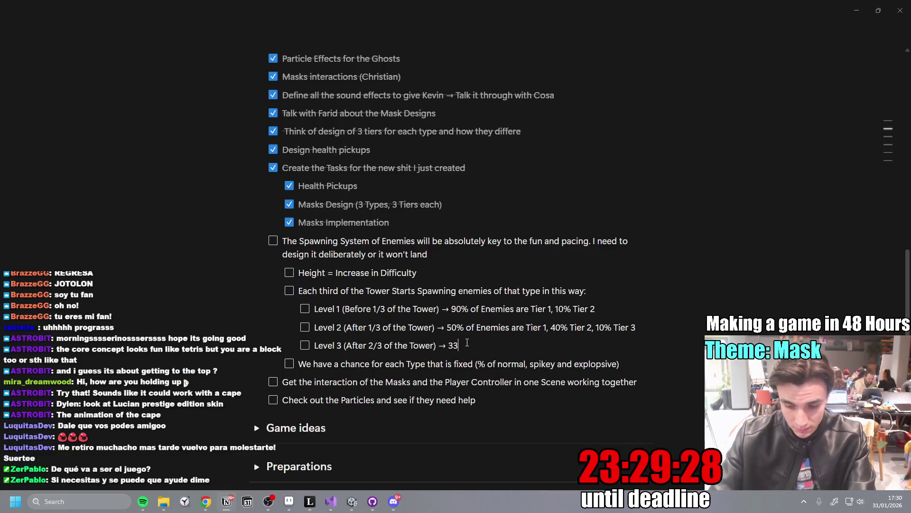
type("% Tier")
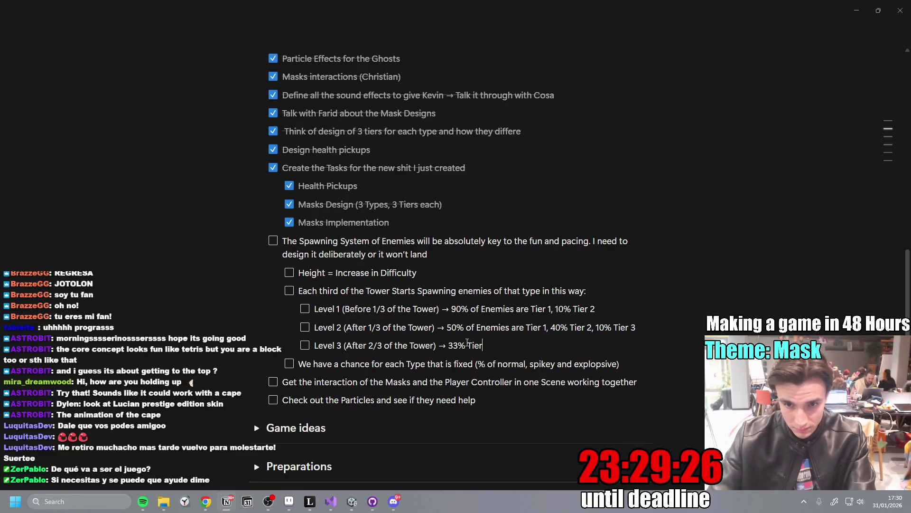
key("BackSpace")
key("BackSpace")
key("BackSpace")
type("Tier ")
type("33% T")
type("ier 3")
type(", 33% TRi")
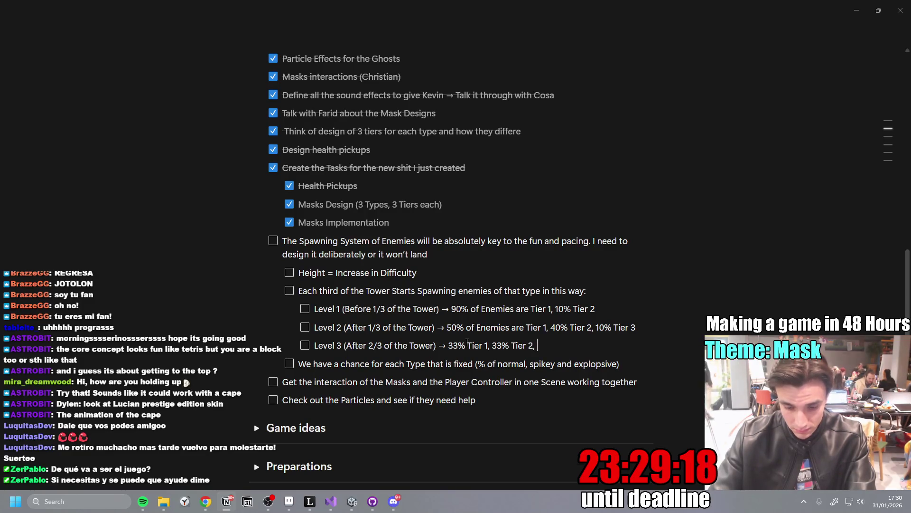
key("BackSpace")
key("BackSpace")
type("ier 3")
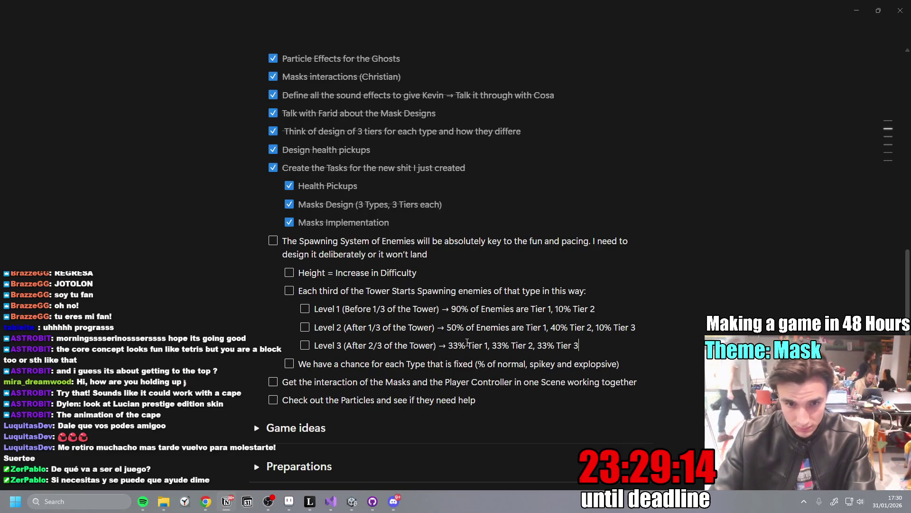
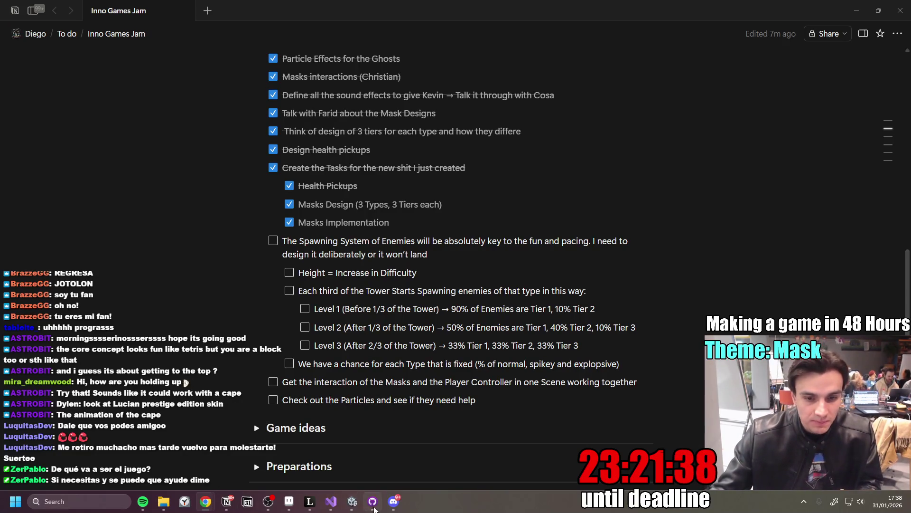
- In the Discord team chat, close the Mask Tiers drawing and open the Health Pick-Ups sketch full size
left_click(388, 502)
left_click(881, 245)
scroll(332, 313, "down", 2)
scroll(332, 314, "up", 3)
scroll(332, 314, "down", 5)
left_click(332, 315)
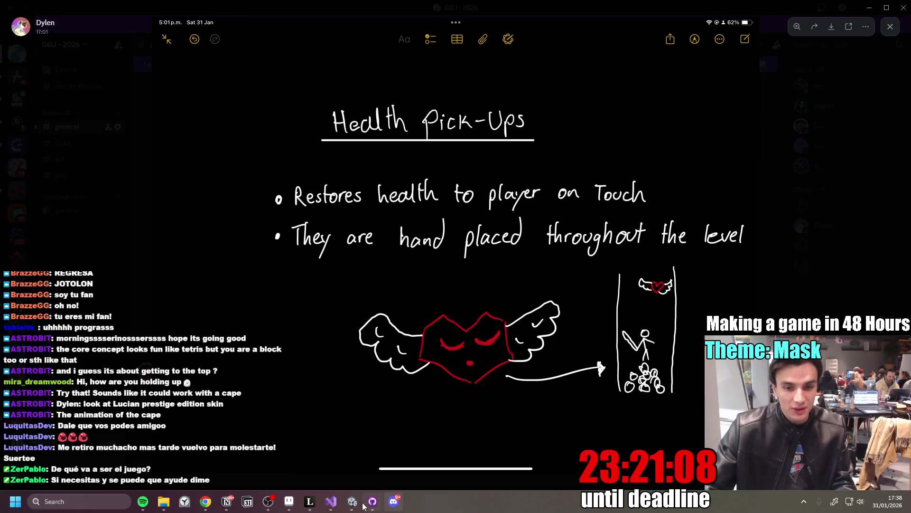
- Close the Health Pick-Ups sketch and view the three mask types drawing full size
key("Escape")
scroll(483, 342, "up", 10)
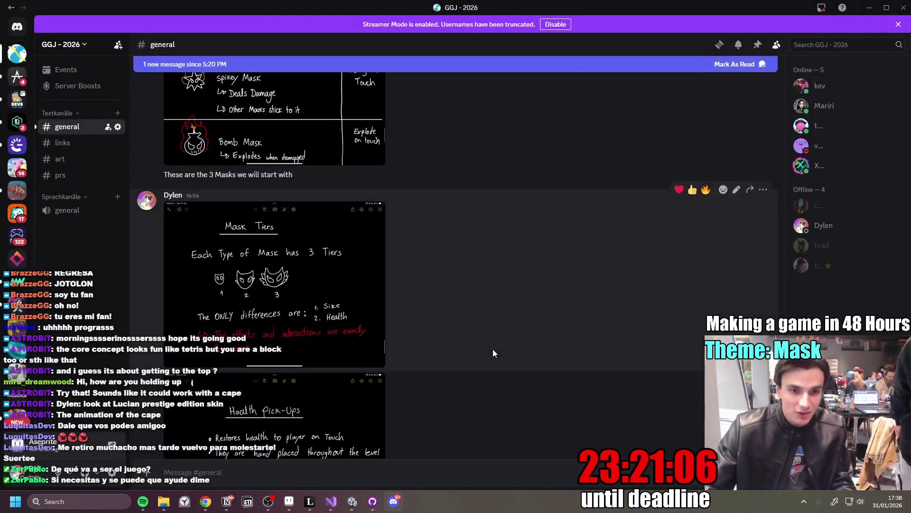
left_click(280, 287)
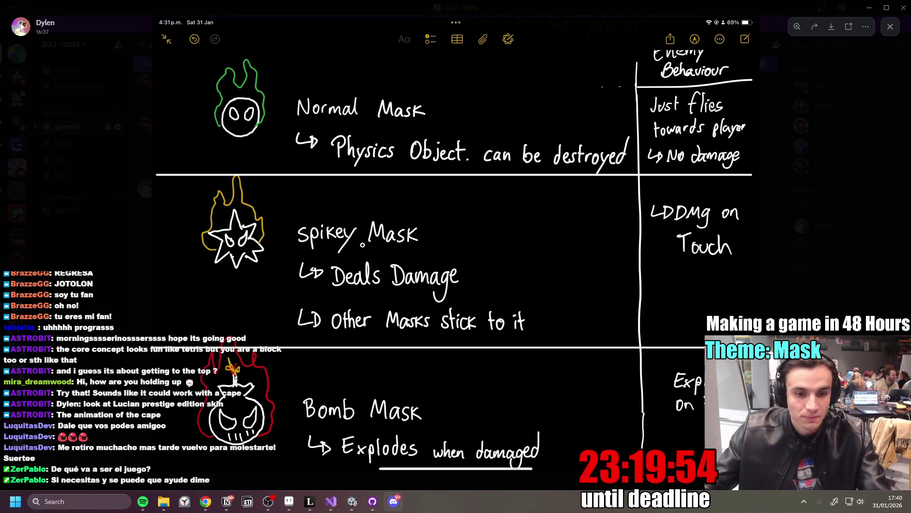
- Return to the Notion Spawning System note, then open the merged mask-interaction pull request in Chrome
left_click(227, 501)
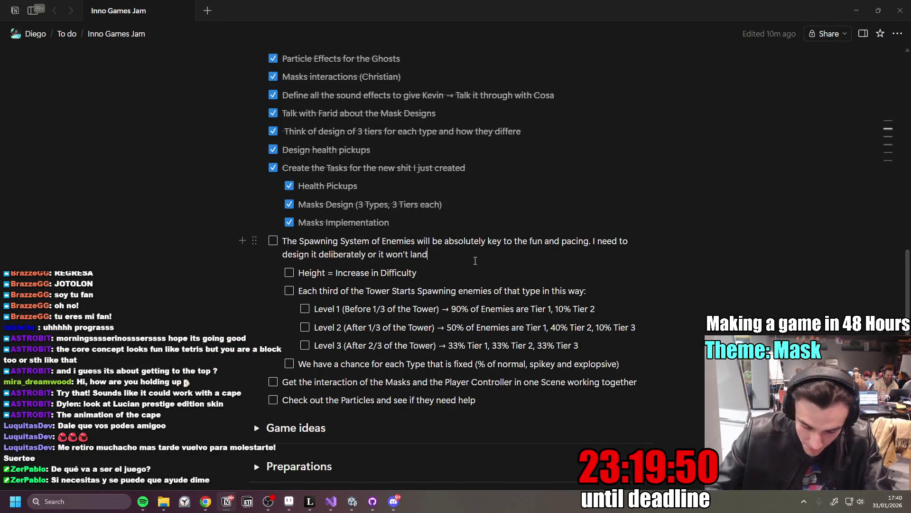
left_click(475, 261)
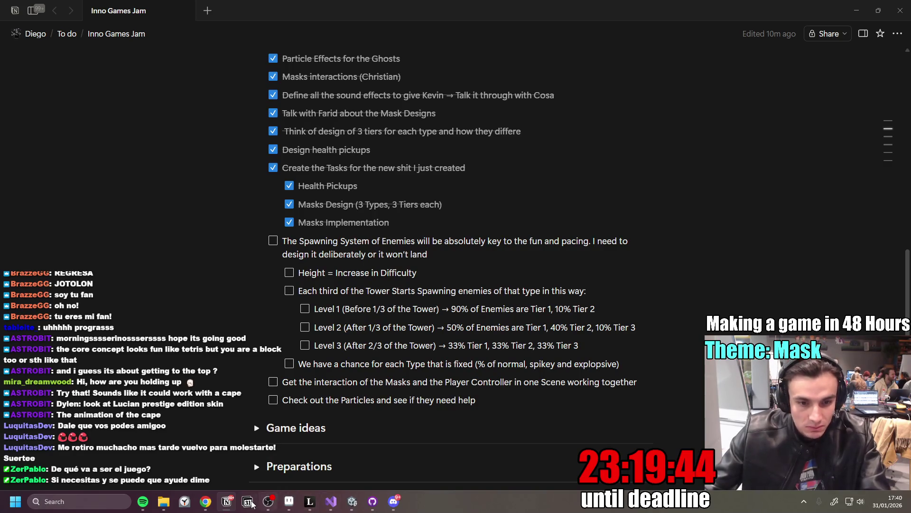
mouse_move(206, 501)
left_click(284, 460)
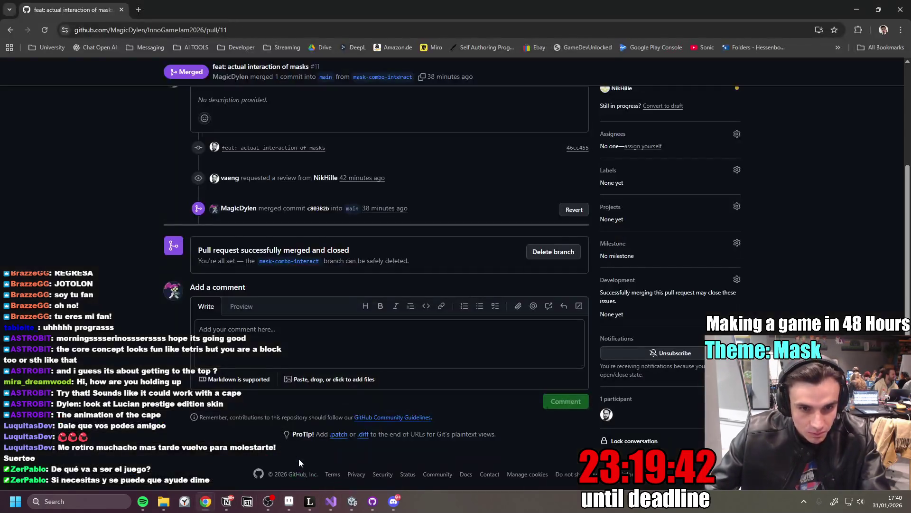
- On the Miro board, add a 'Win Condition Golden Mask Art' card to the To do column
left_click(222, 458)
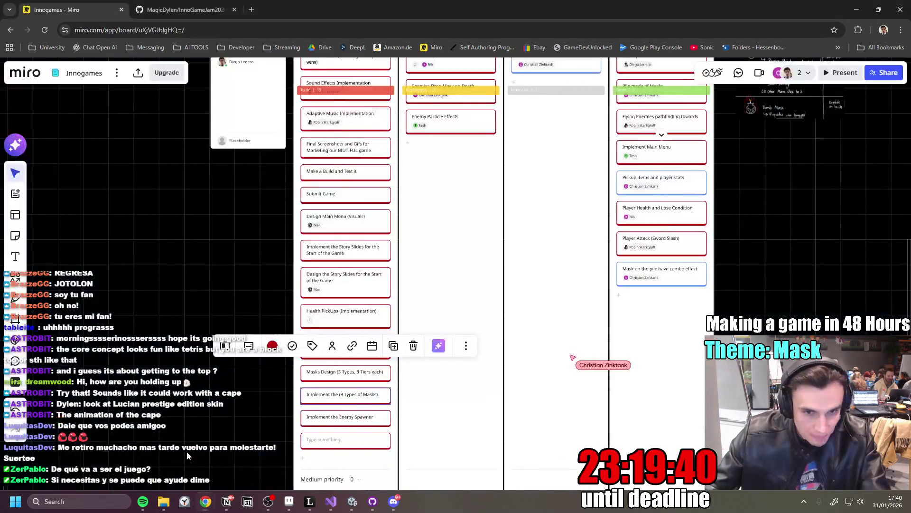
scroll(388, 350, "up", 5)
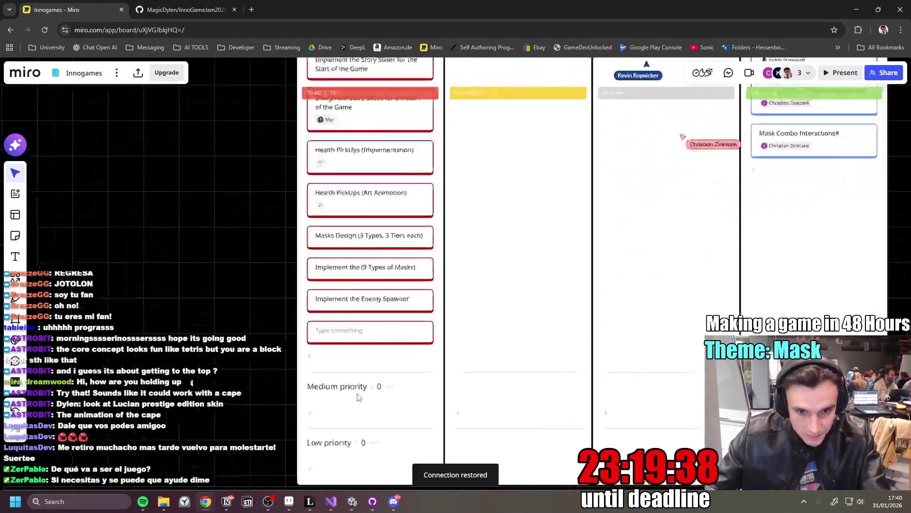
left_click(309, 331)
type("Win Condition Golden M")
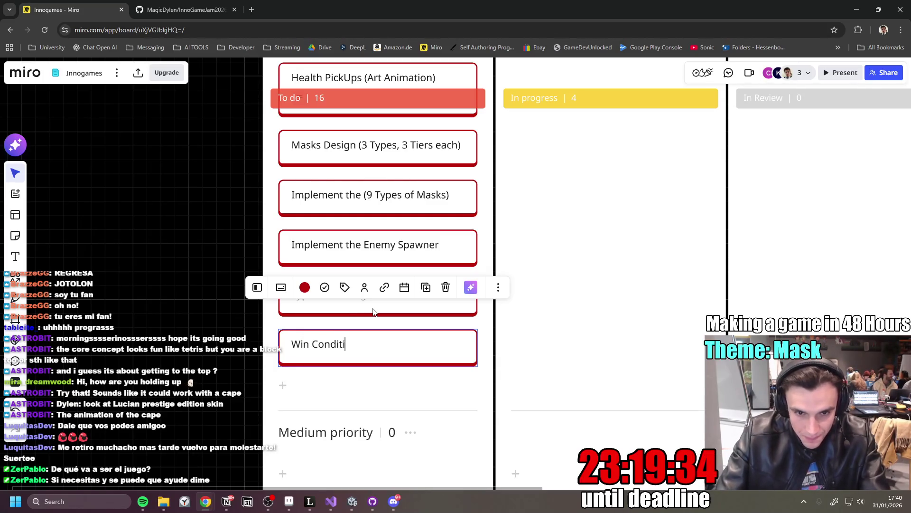
type("ask Art")
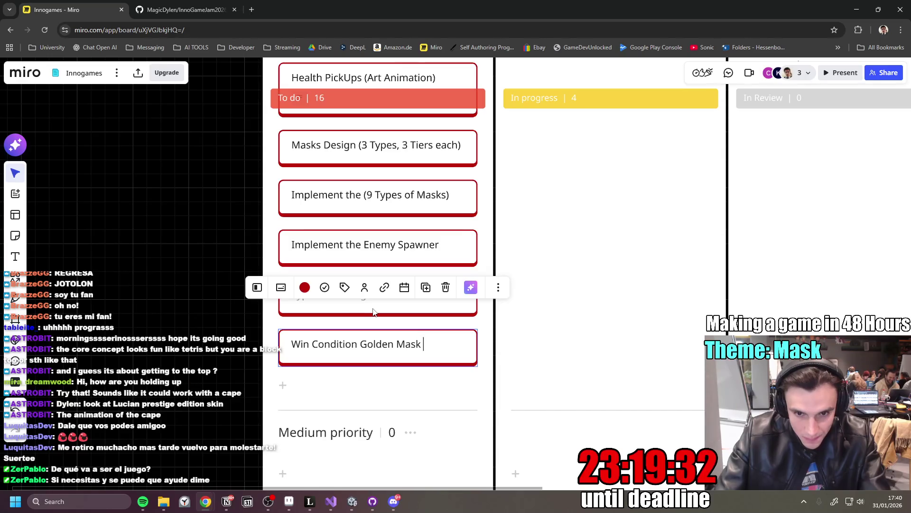
key("Home")
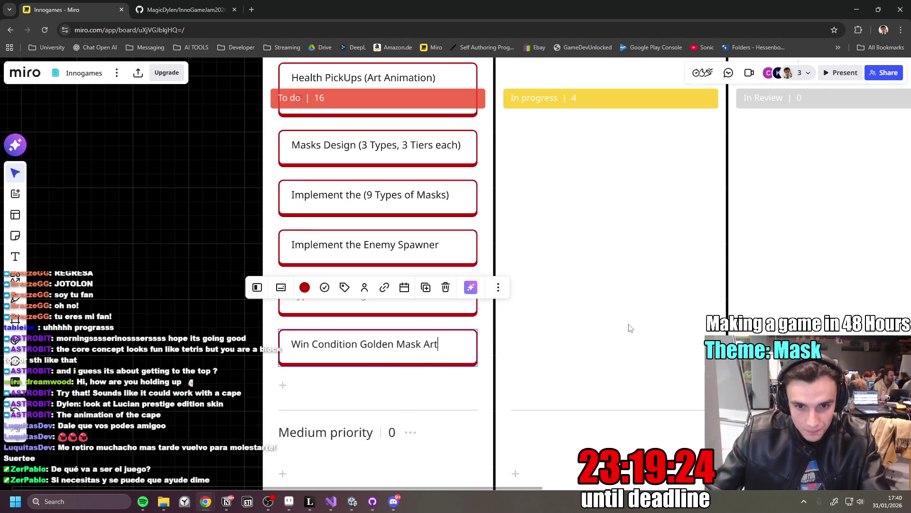
- Assign the Implement the Enemy Spawner card to a team member and move it to In progress
scroll(600, 360, "down", 5)
scroll(506, 339, "up", 3)
scroll(506, 339, "right", 3)
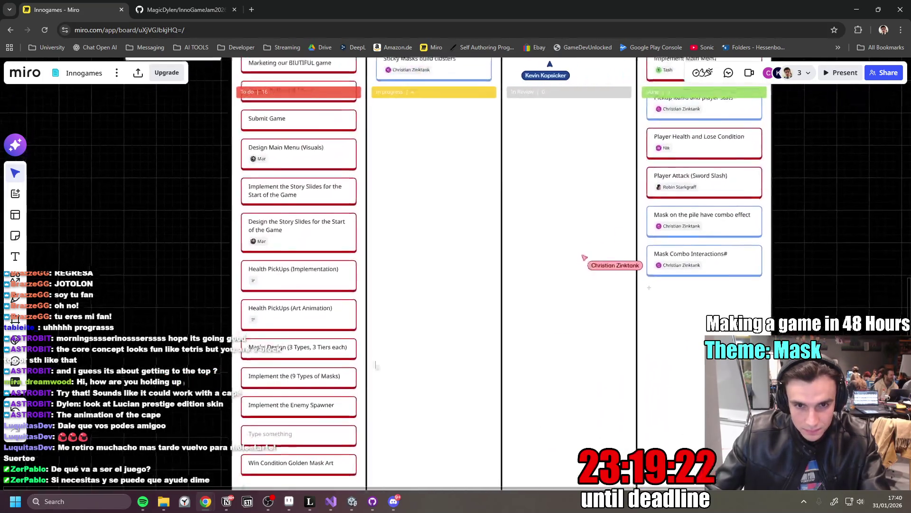
left_click(350, 403)
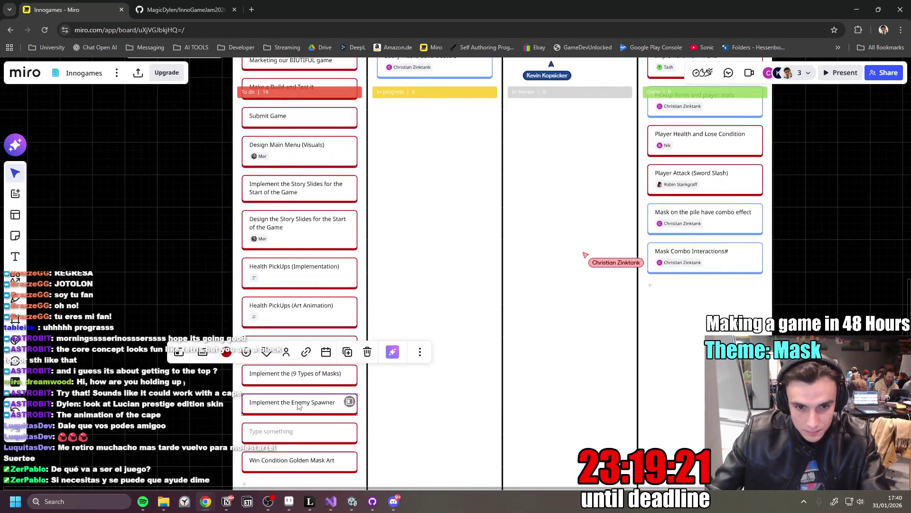
left_click(286, 351)
left_click(247, 434)
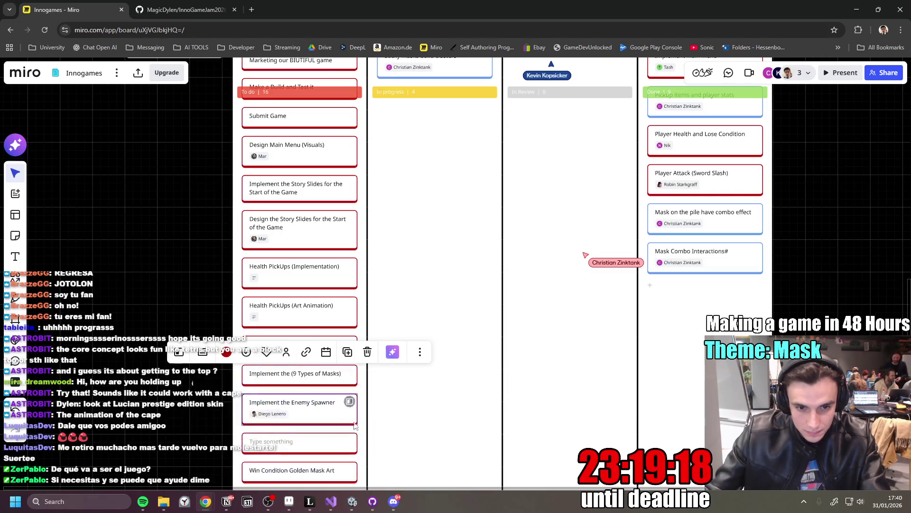
mouse_move(307, 412)
left_mouse_down()
mouse_move(477, 145)
mouse_move(432, 192)
mouse_move(452, 212)
left_mouse_up()
- Back in Discord, close the mask drawing and reopen the Health Pick-Ups sketch full size
scroll(477, 145, "up", 2)
scroll(446, 285, "up", 3)
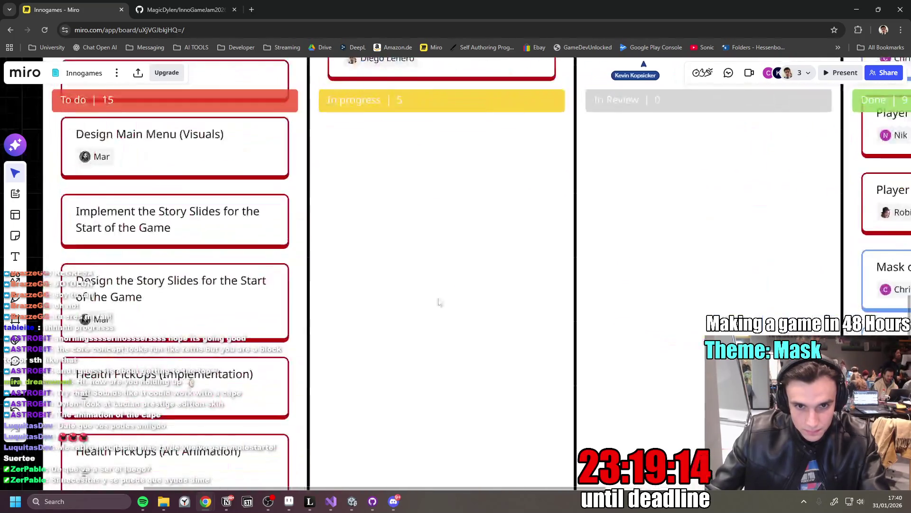
scroll(441, 327, "down", 5)
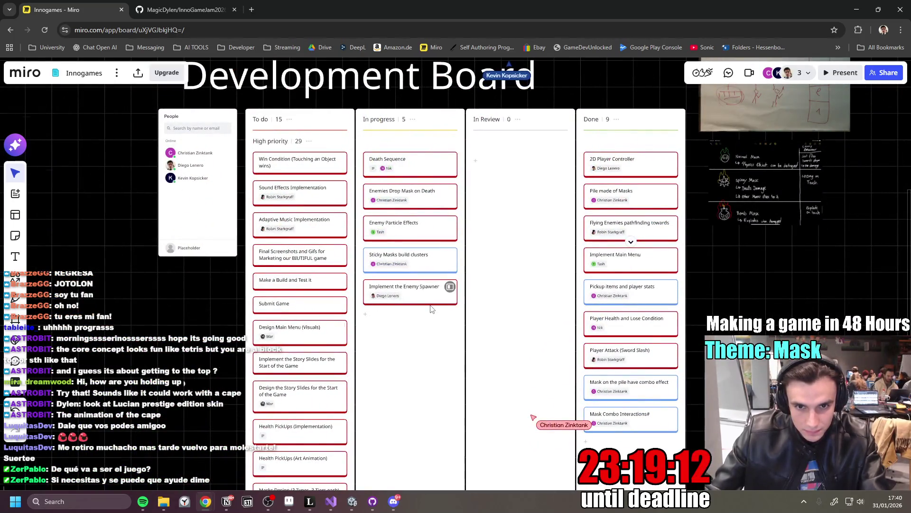
scroll(423, 304, "up", 1)
scroll(408, 323, "left", 2)
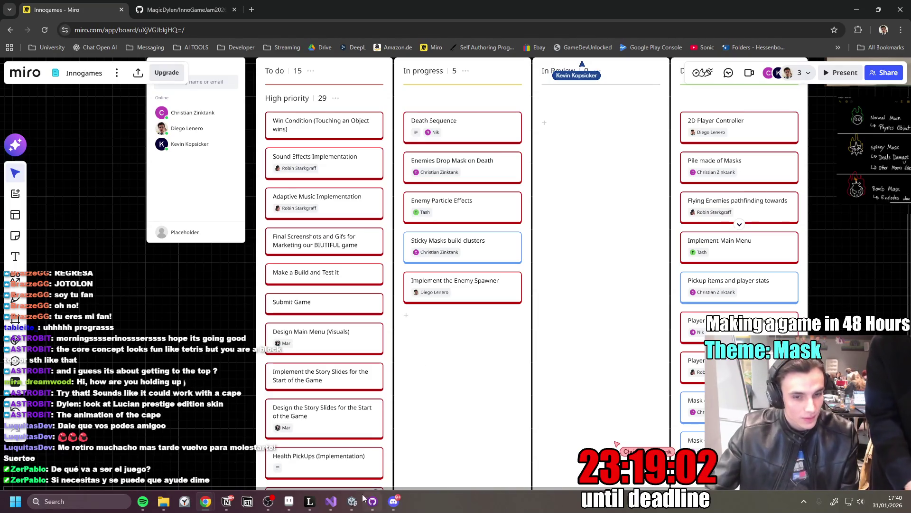
key("alt+Tab")
left_click(890, 286)
scroll(410, 286, "down", 4)
left_click(326, 361)
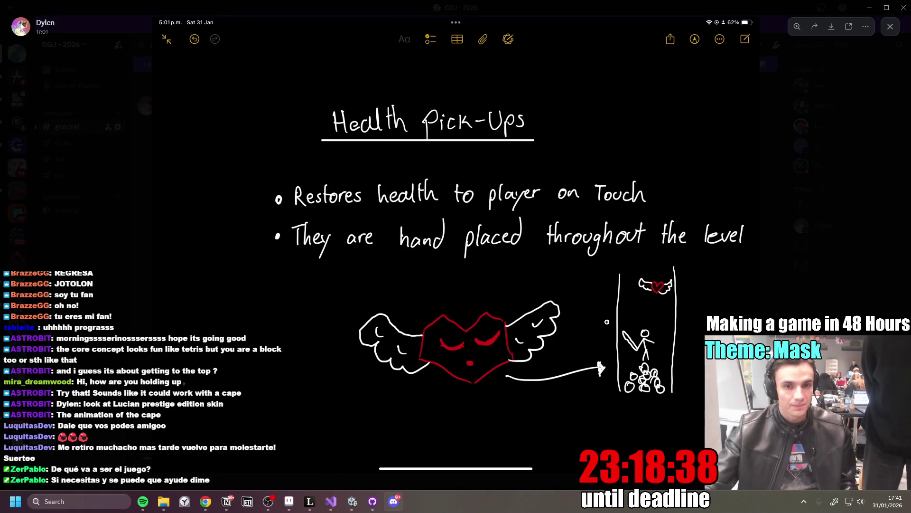
- Close the Health Pick-Ups sketch, browse the chat and bring Aseprite to the front
key("Escape")
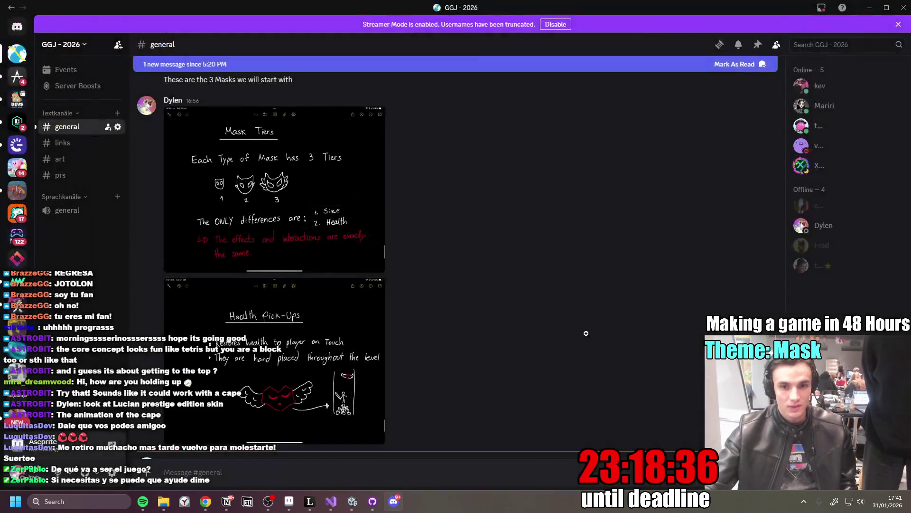
scroll(453, 311, "down", 5)
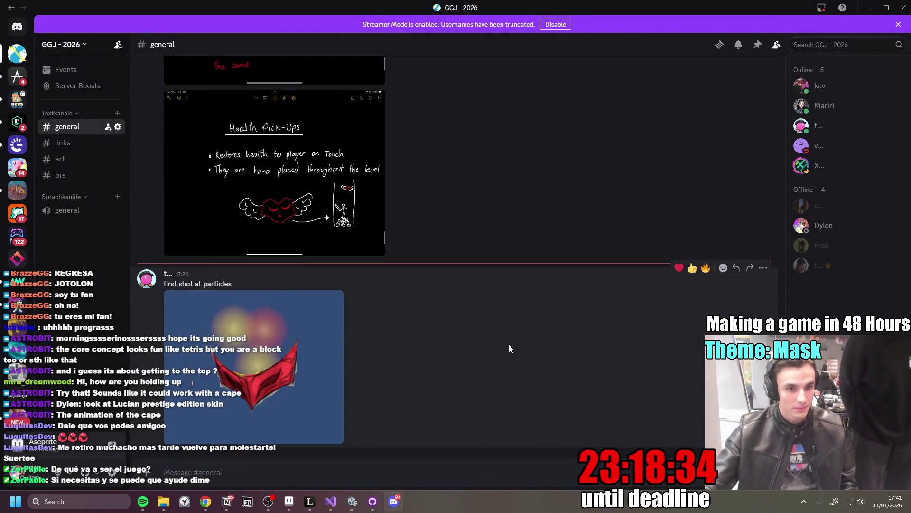
scroll(468, 337, "up", 3)
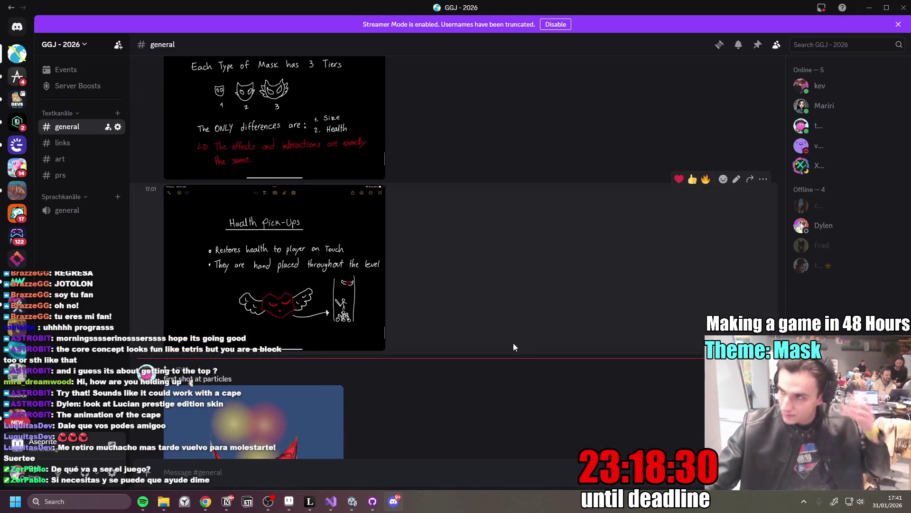
left_click(290, 501)
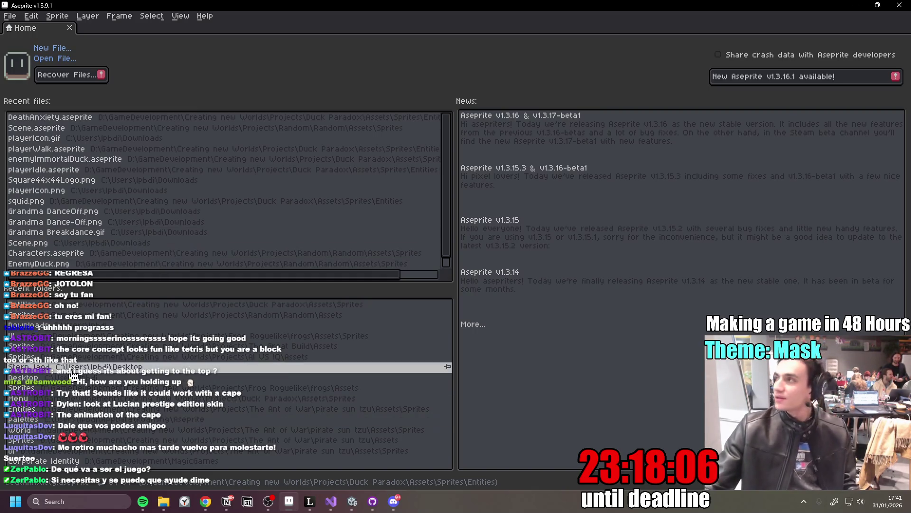
- Check the 'first shot at particles' post in Discord, then minimise it and bring up Notion
left_click(393, 500)
scroll(370, 357, "up", 7)
scroll(340, 315, "down", 5)
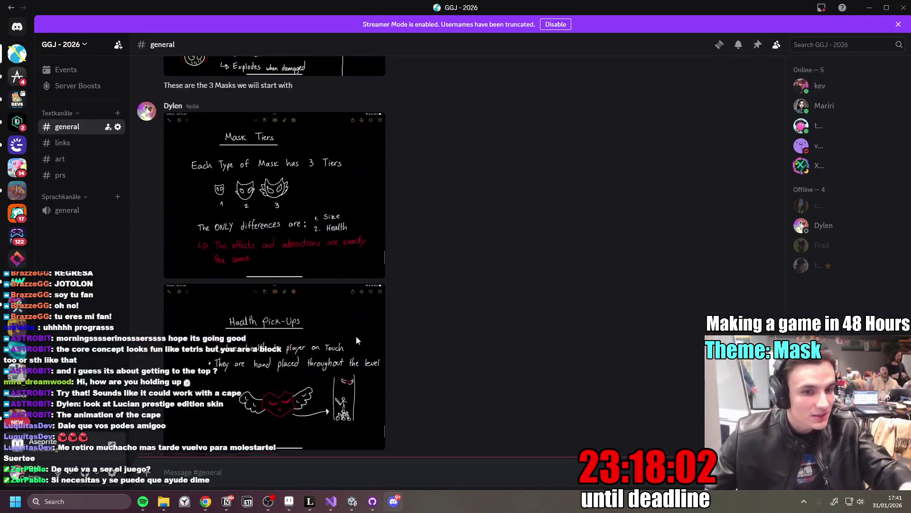
scroll(397, 351, "down", 4)
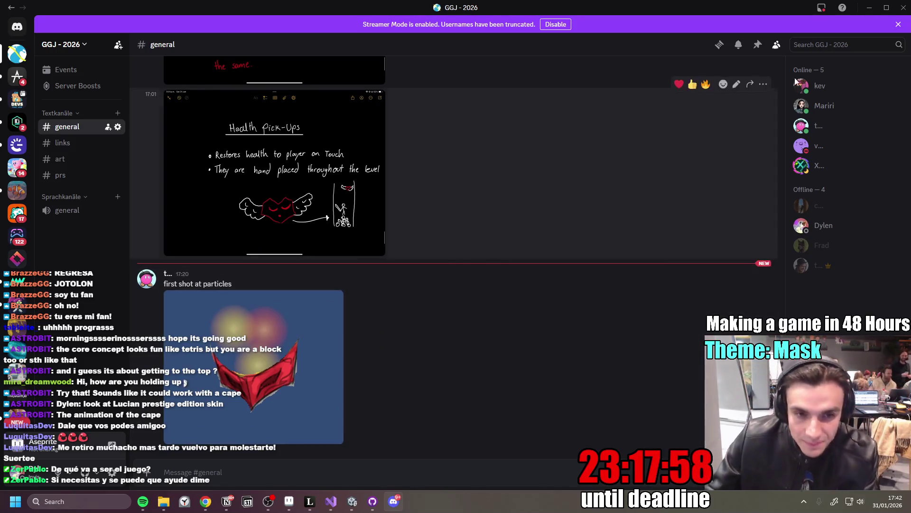
left_click(869, 8)
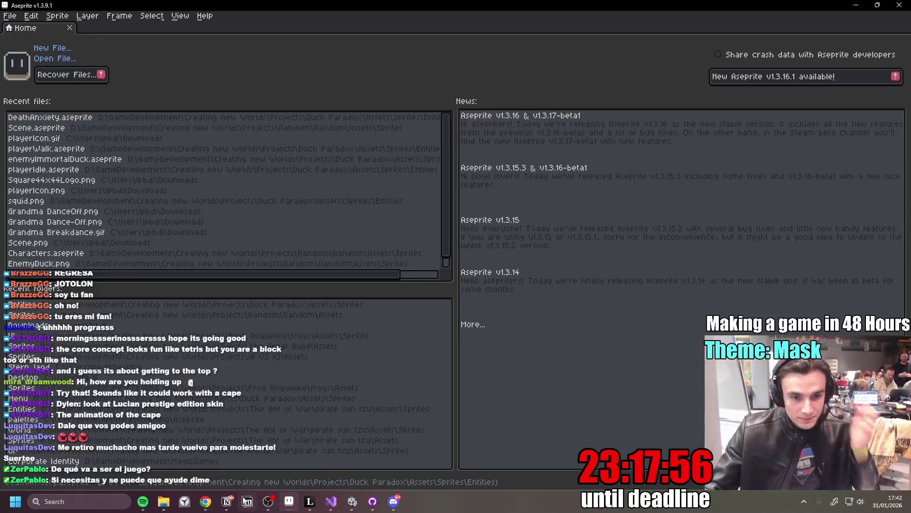
left_click(228, 502)
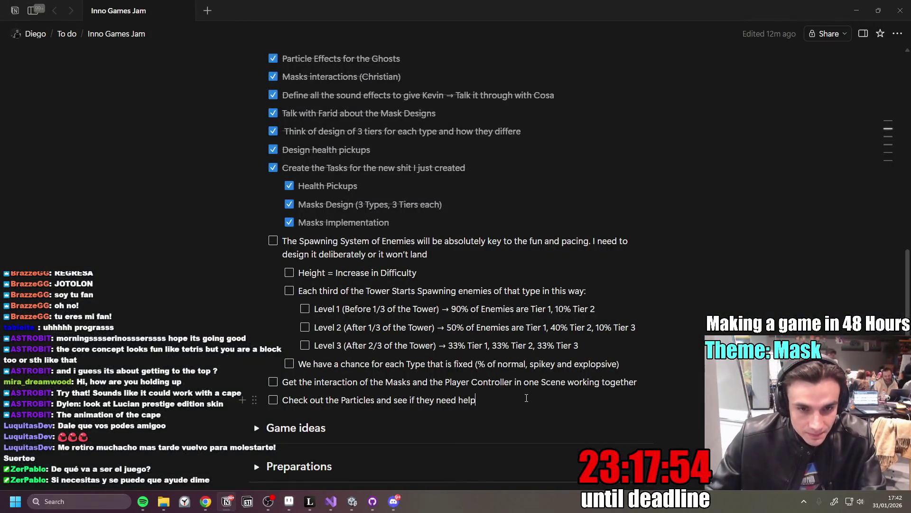
- Add the to-do 'Implement the Animation Tree for the Player to use the Frames' a teammate is making
scroll(525, 389, "down", 2)
left_click(525, 387)
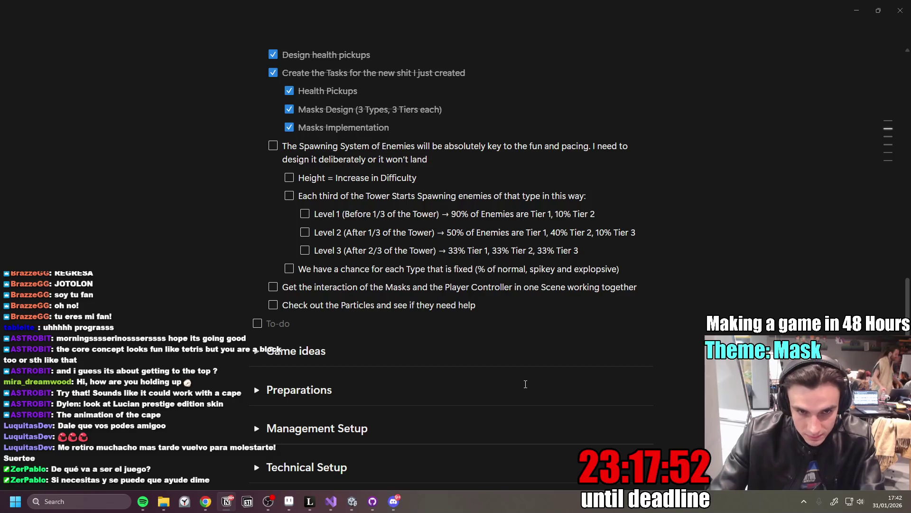
key("BackSpace")
key("BackSpace")
key("BackSpace")
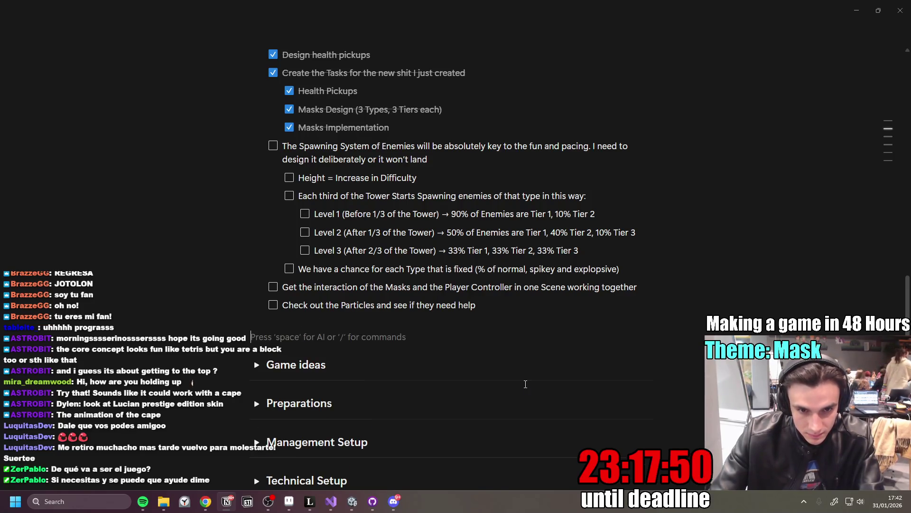
key("BackSpace")
type("p")
key("Return")
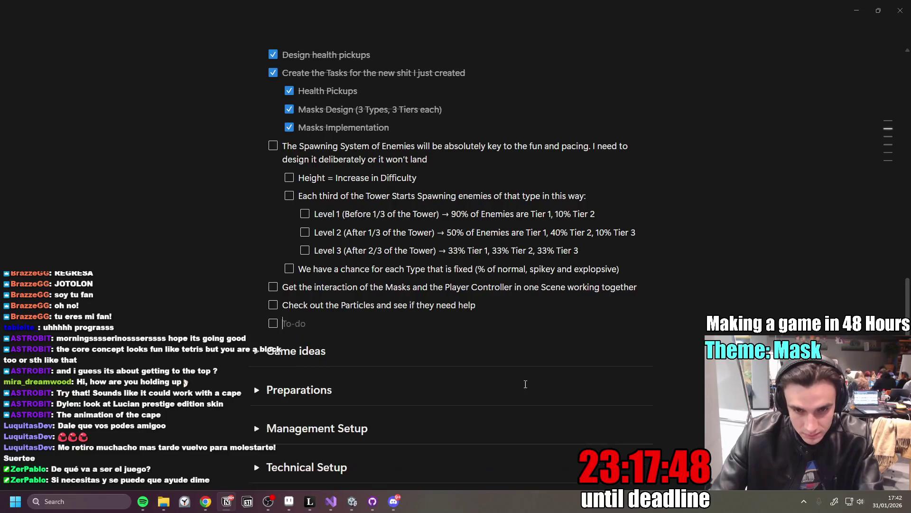
type("Implement the ANi")
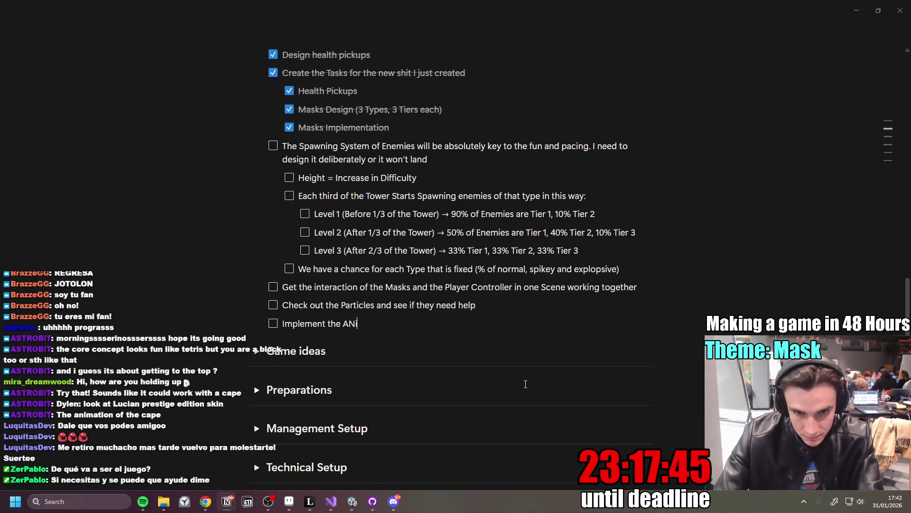
key("BackSpace")
type("nimation Tree")
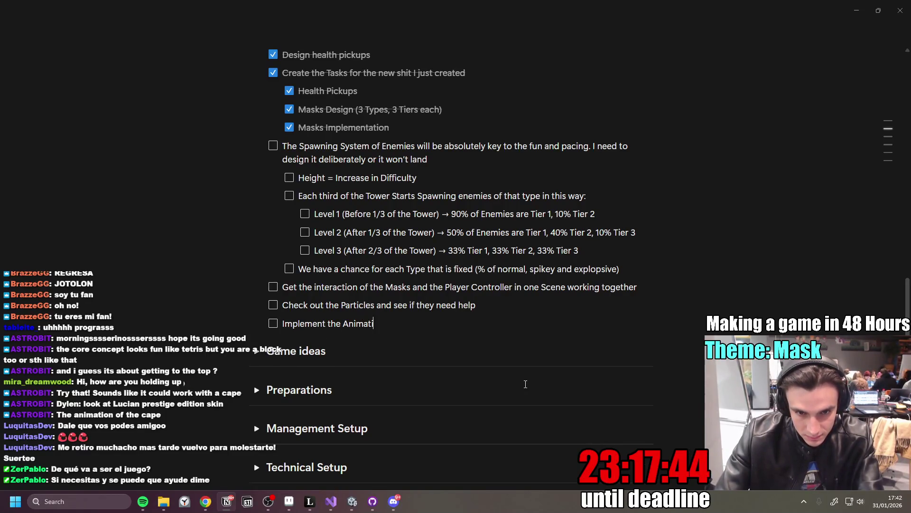
type(" for the Playuer to")
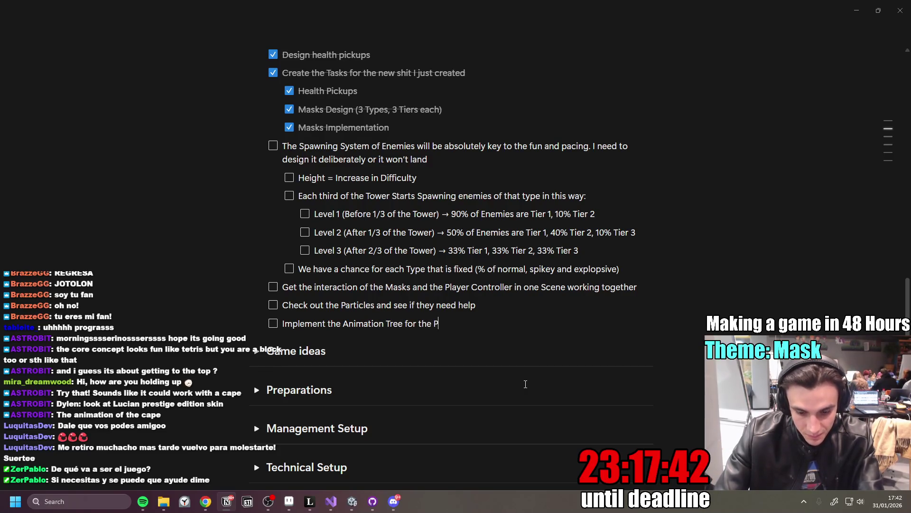
key("BackSpace")
key("BackSpace")
key("BackSpace")
type("er to use the Frames Mar")
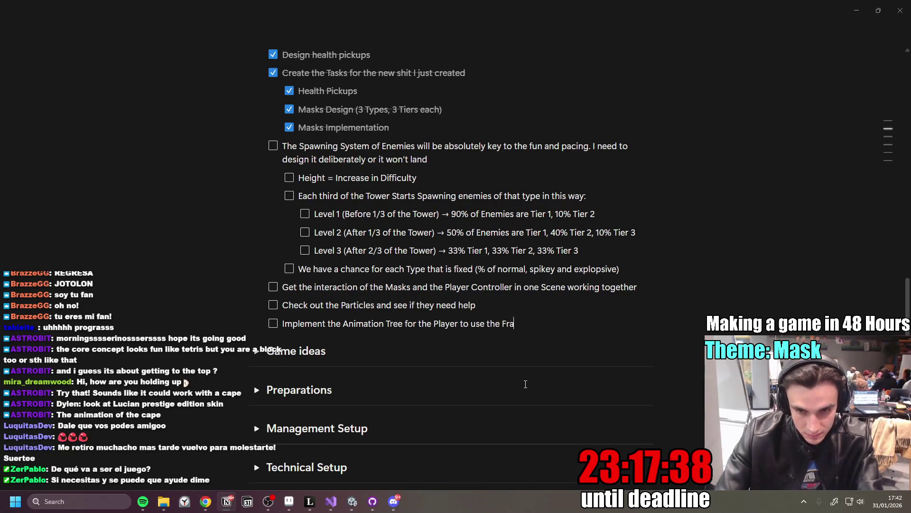
type("i is making")
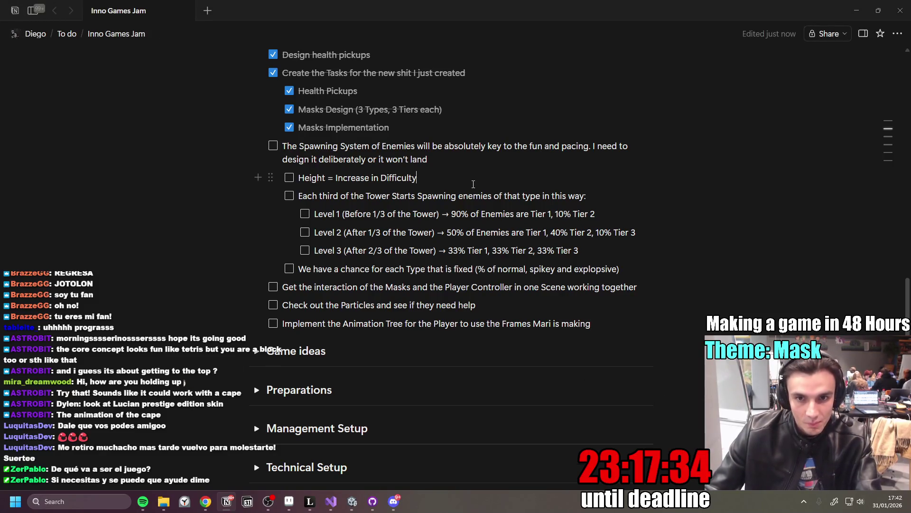
- Correct the typo 'explopsive' to 'explosive'
scroll(399, 205, "down", 1)
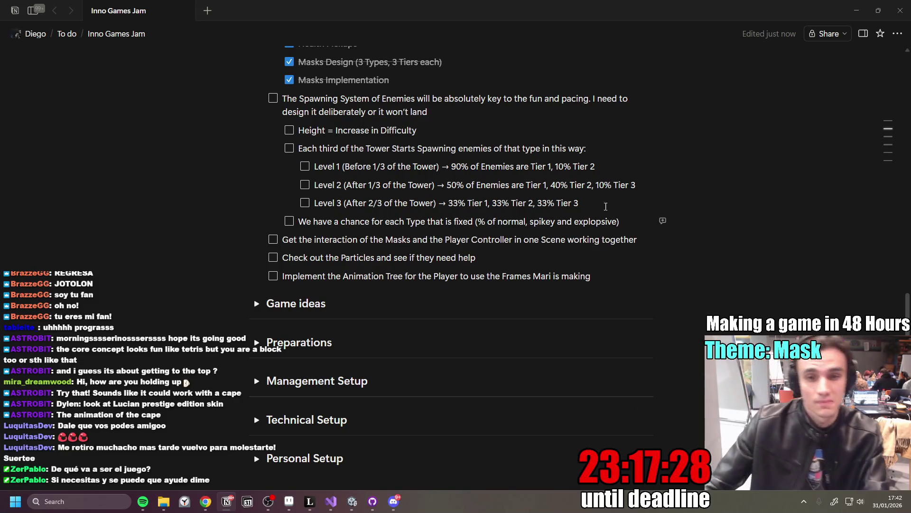
left_click(636, 219)
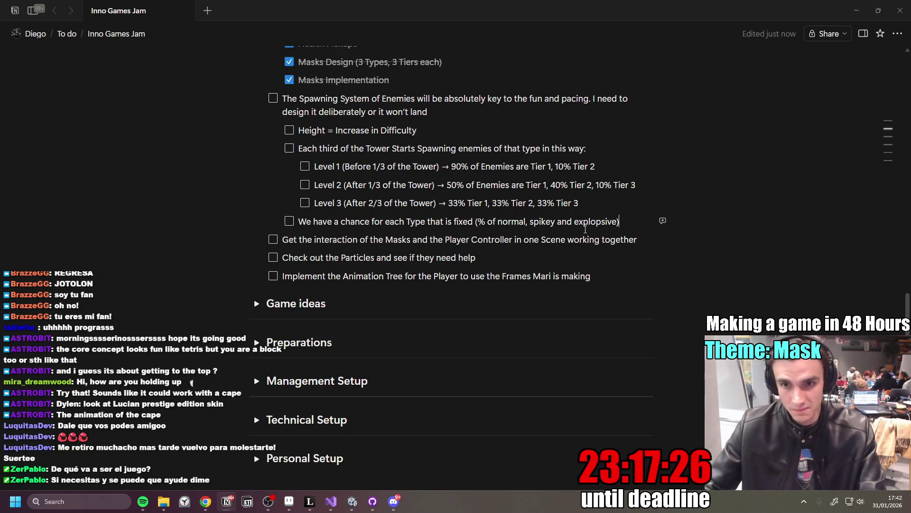
left_click(596, 221)
key("Delete")
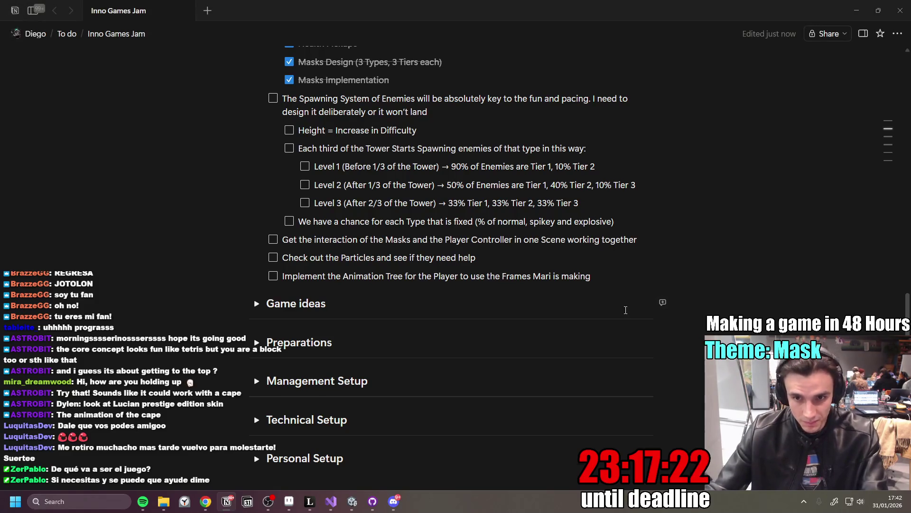
left_click(635, 223)
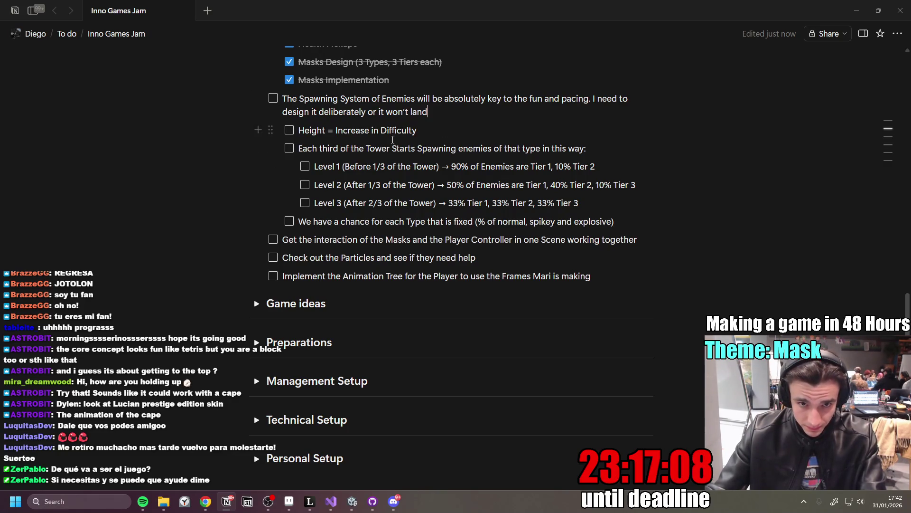
- Add the to-do 'Each Enemy type has 3 tiers. There is 3 enemy types.' under Spawning System
key("Return")
type("Ea")
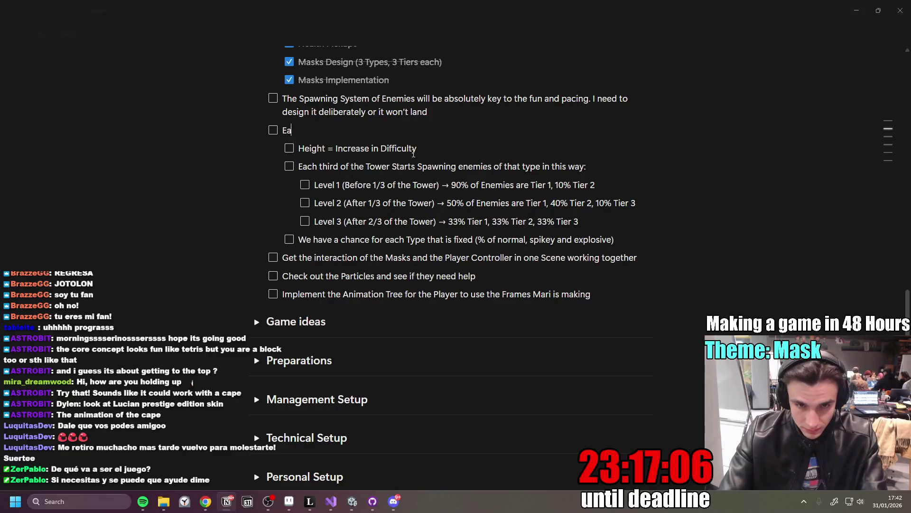
type("ch Enemy t")
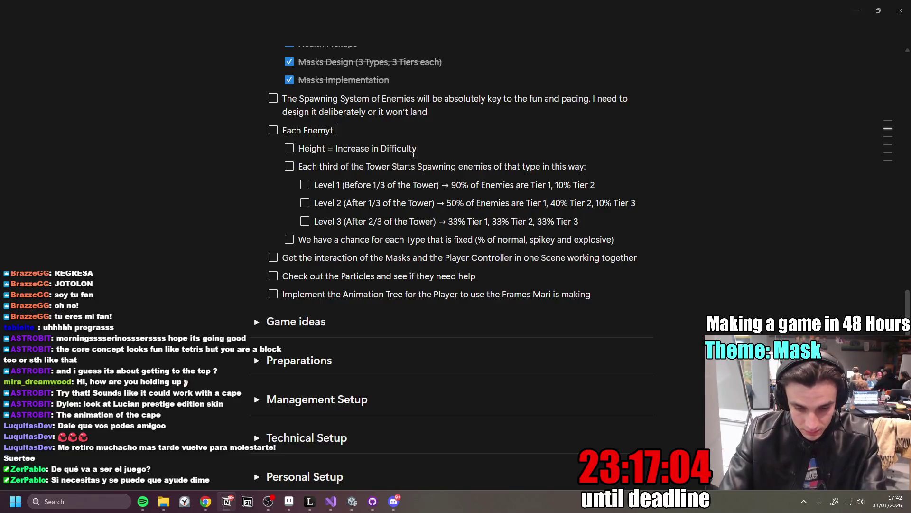
type("ype has ")
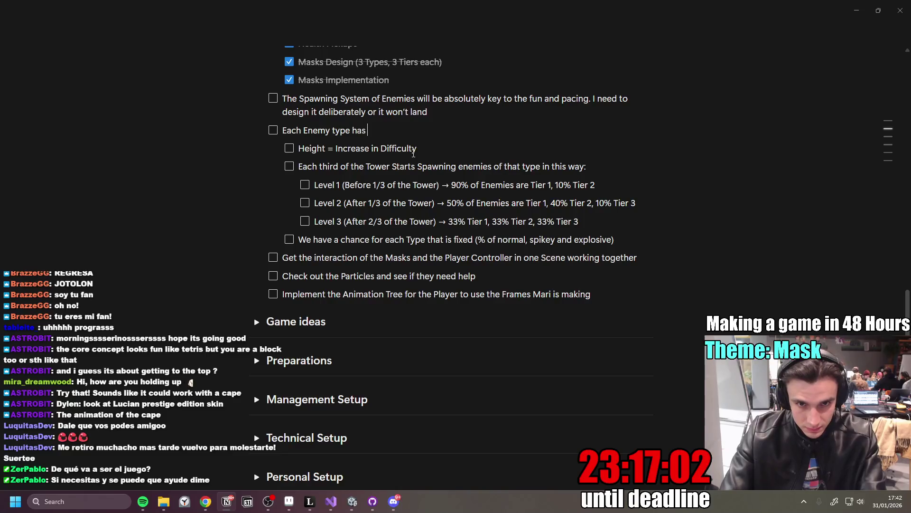
type("3 t")
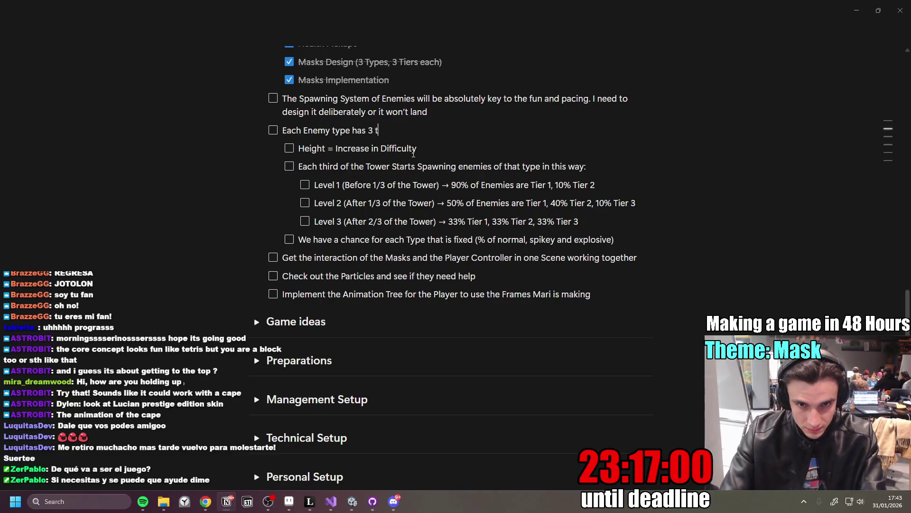
type("ier. Th")
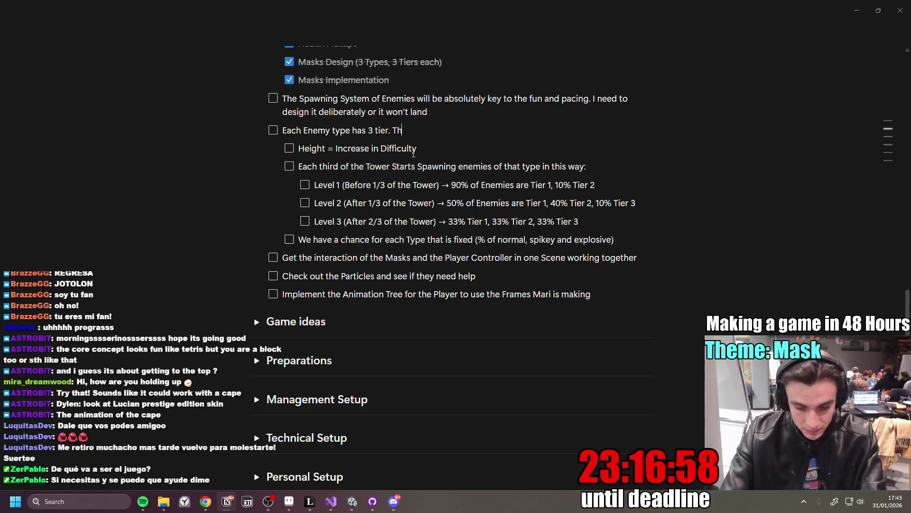
type("ere is 3 enemy types.")
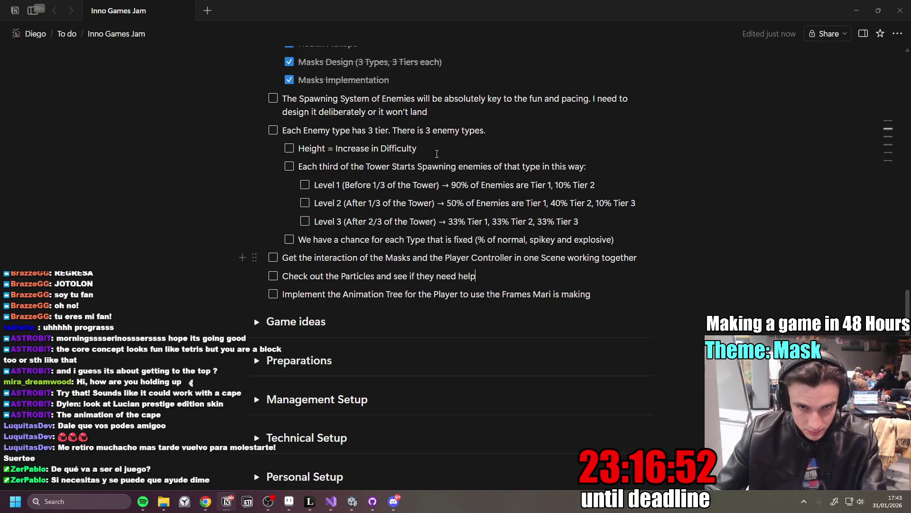
left_click(387, 132)
type("s")
key("BackSpace")
key("Right")
type("s")
key("Down")
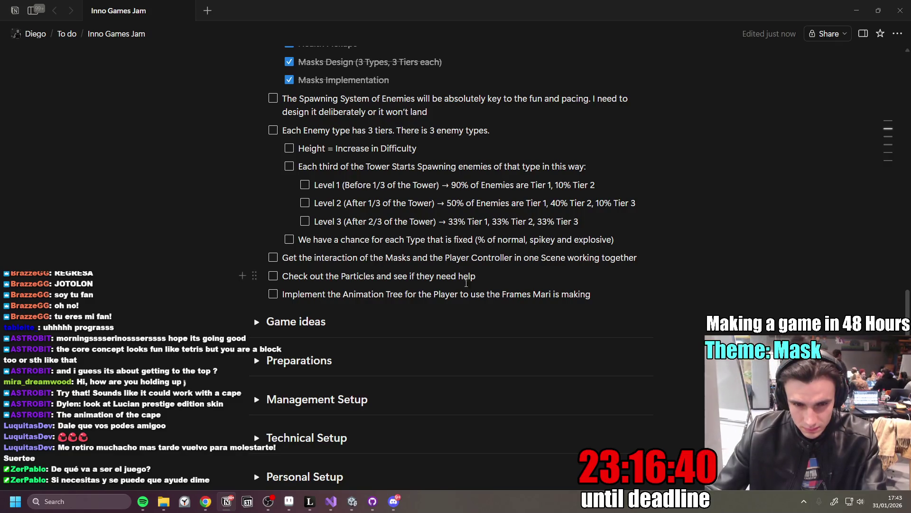
- Start a new empty to-do beneath the fixed-chance line
left_click(646, 245)
key("Return")
key("Return")
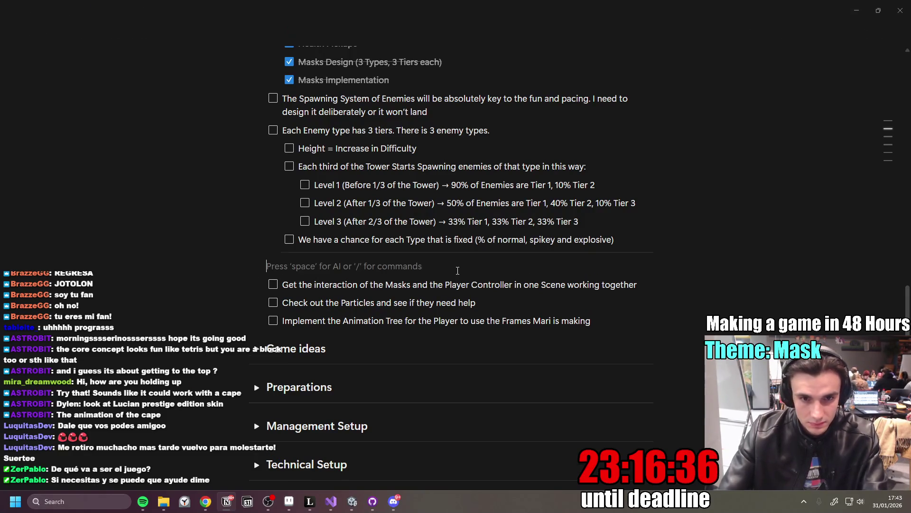
key("BackSpace")
scroll(570, 332, "up", 1)
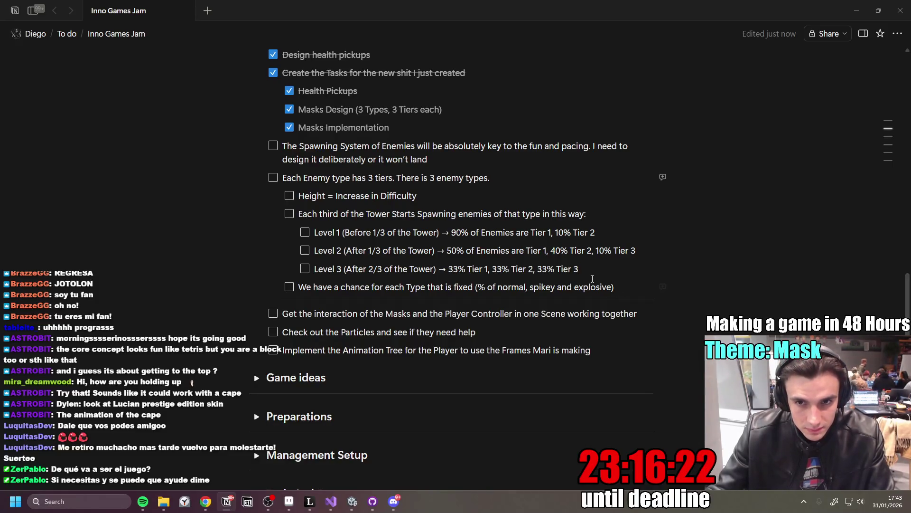
left_click(616, 286)
key("Return")
- Write that tower height is calculated relative to a top Winning Condition Object, with progress based on that
type("The Height of the")
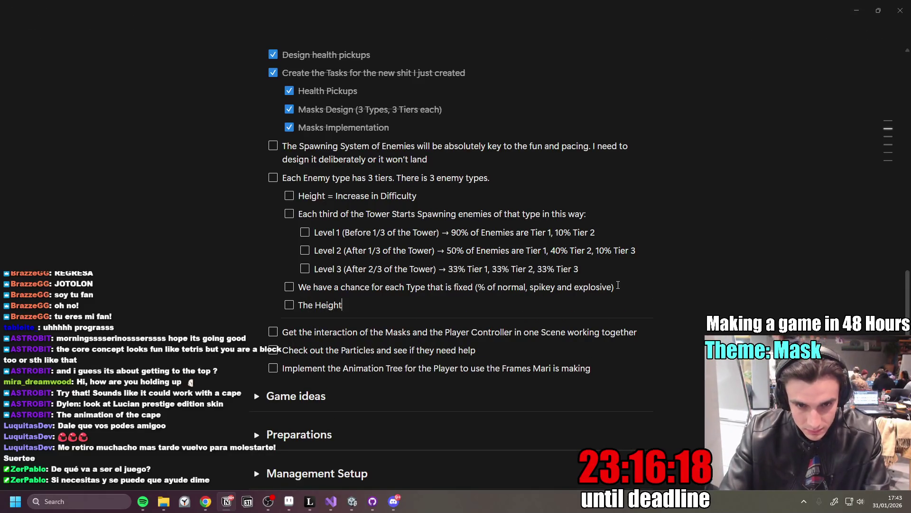
type(" Tower ")
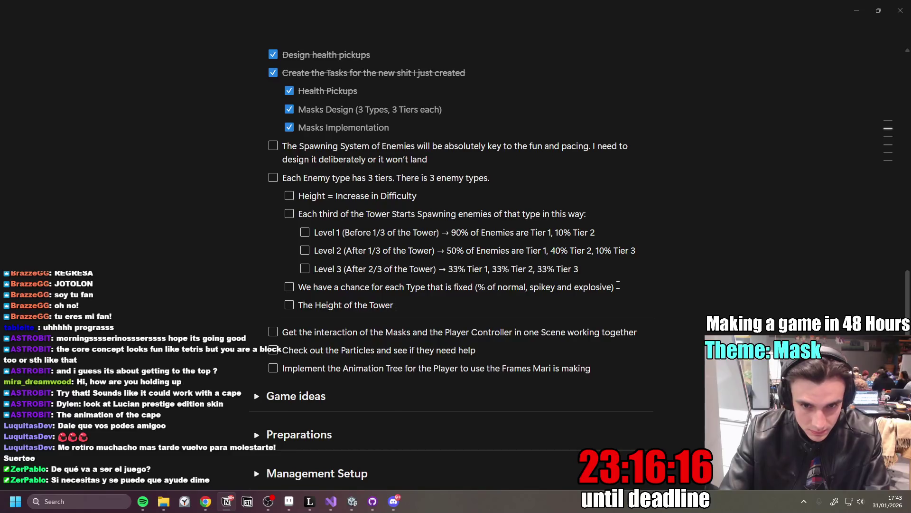
type("is calculat")
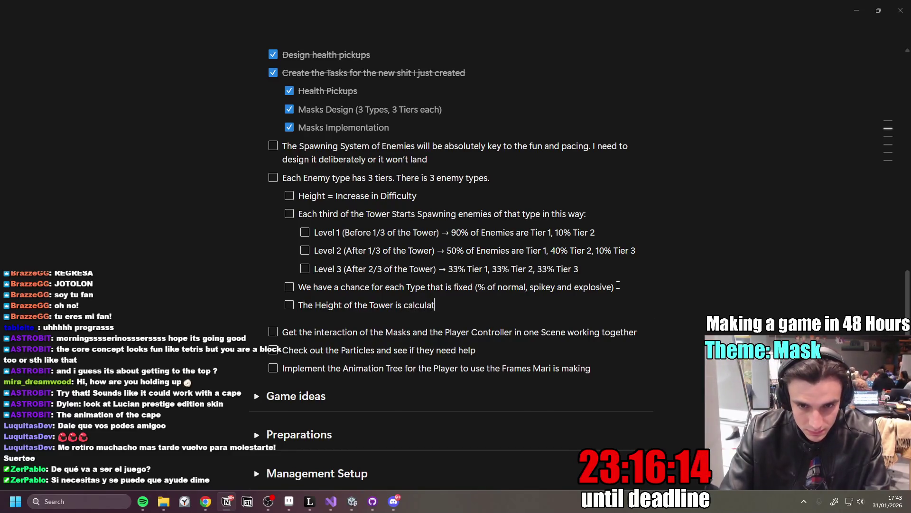
type("ed Relative to ")
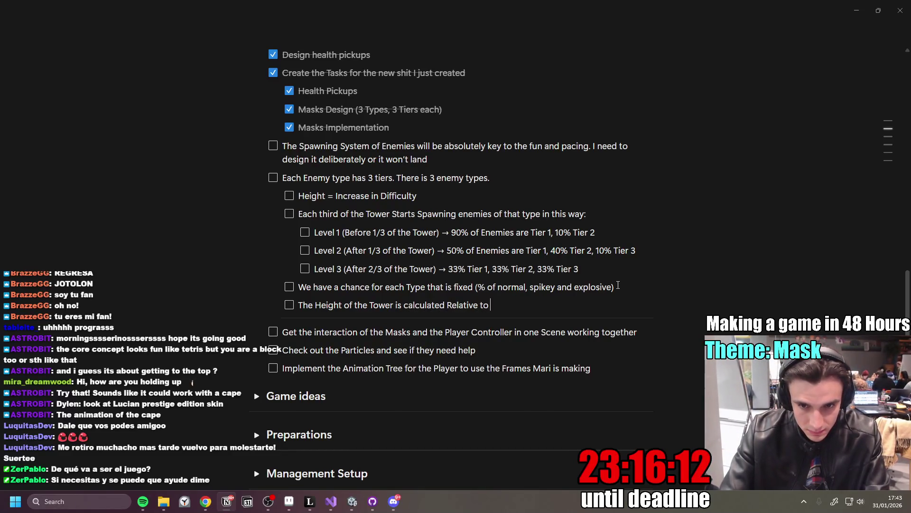
type("a Winning Condition Orb.")
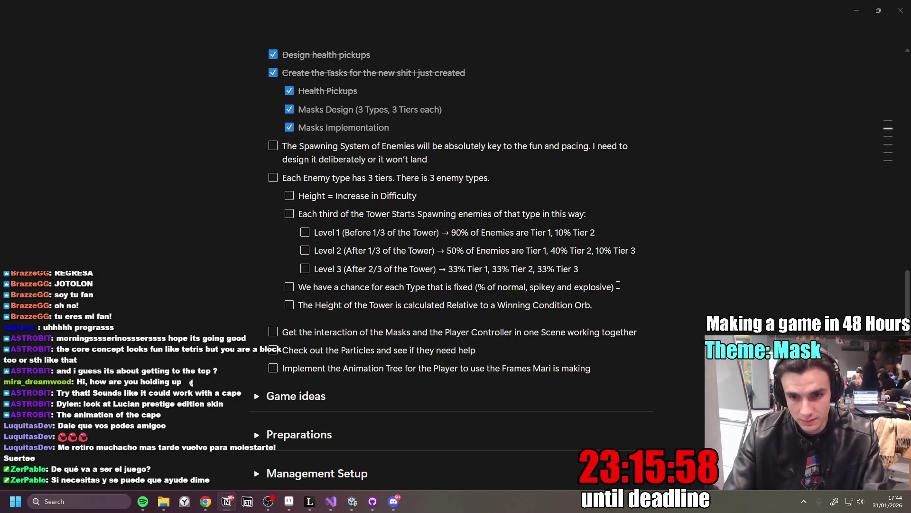
key("BackSpace")
key("BackSpace")
key("BackSpace")
type("bject")
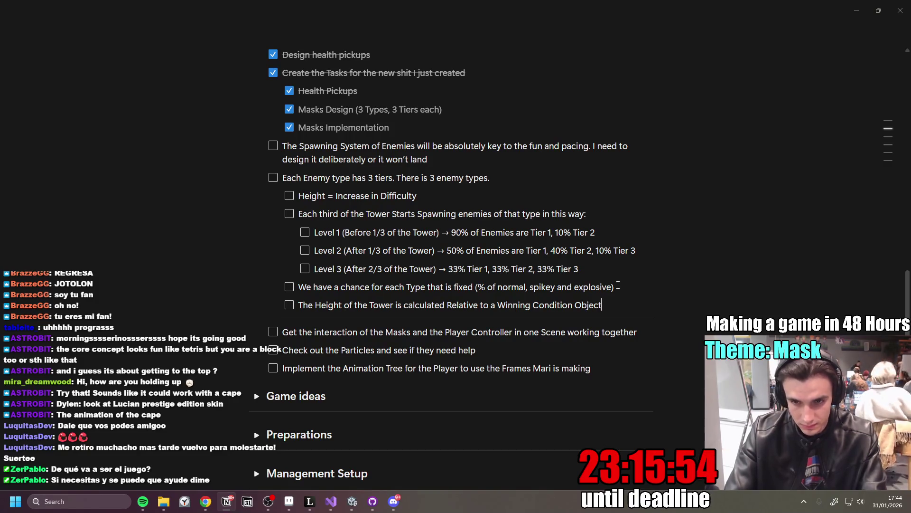
type(" that is place")
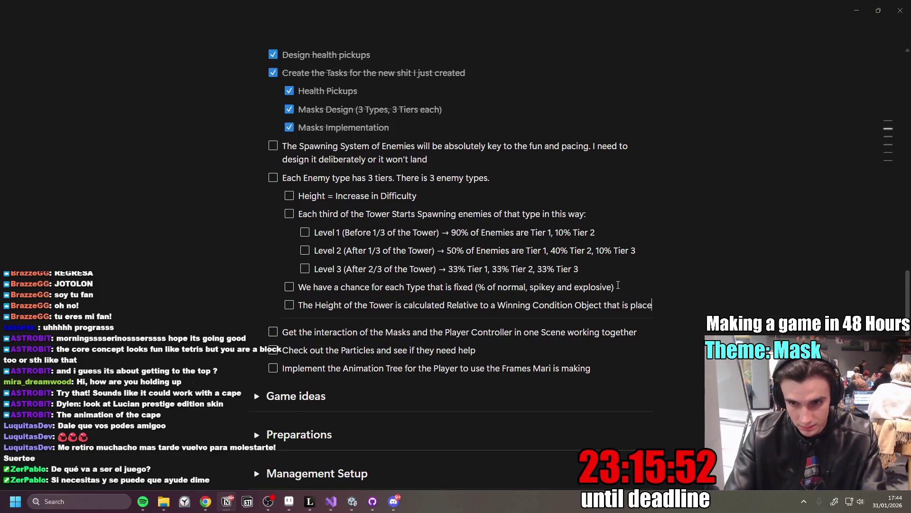
type("d at the top. ")
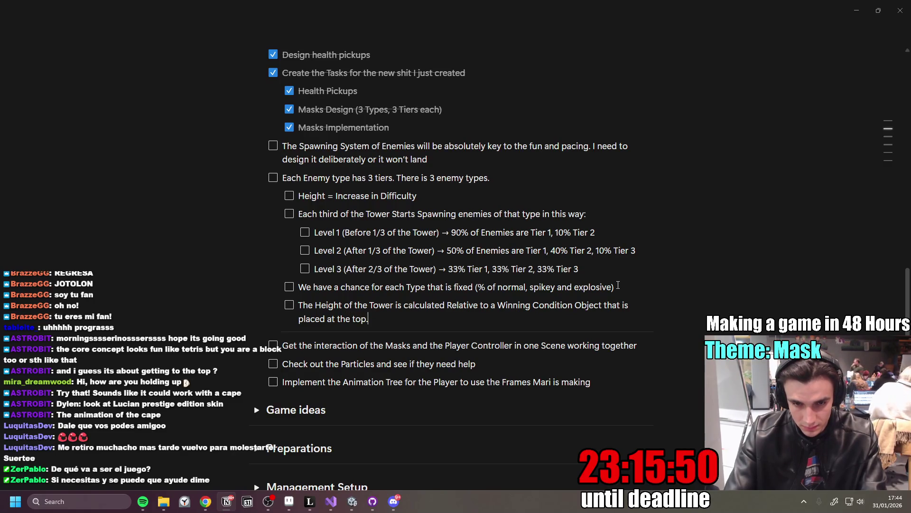
type("So we calccu")
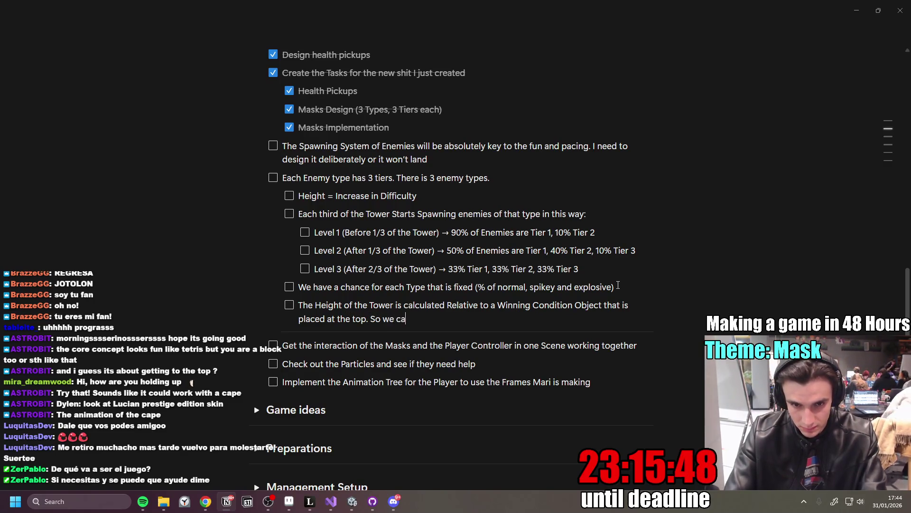
key("BackSpace")
key("BackSpace")
type("ulate t")
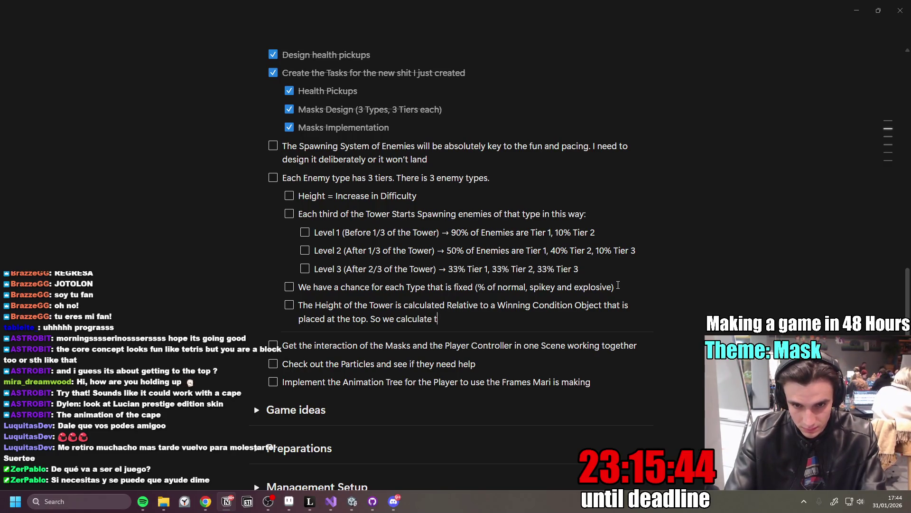
key("BackSpace")
type("the progress based on t")
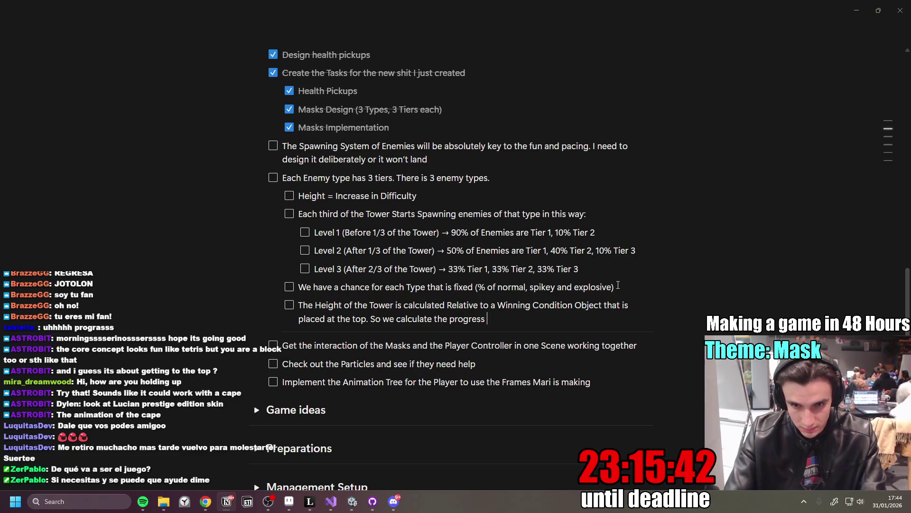
type("hat")
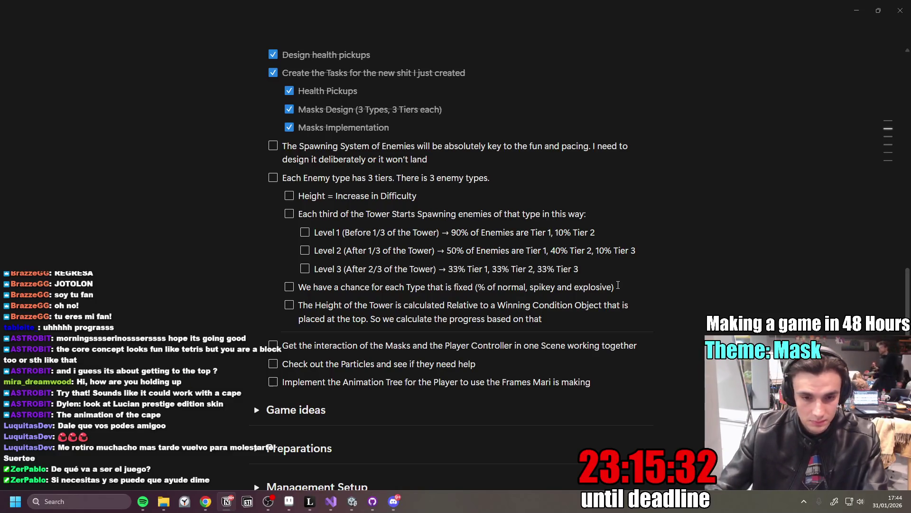
left_click(394, 501)
- In the #art channel, view and close the landscape and grey tower images, then minimise Discord
scroll(434, 401, "up", 20)
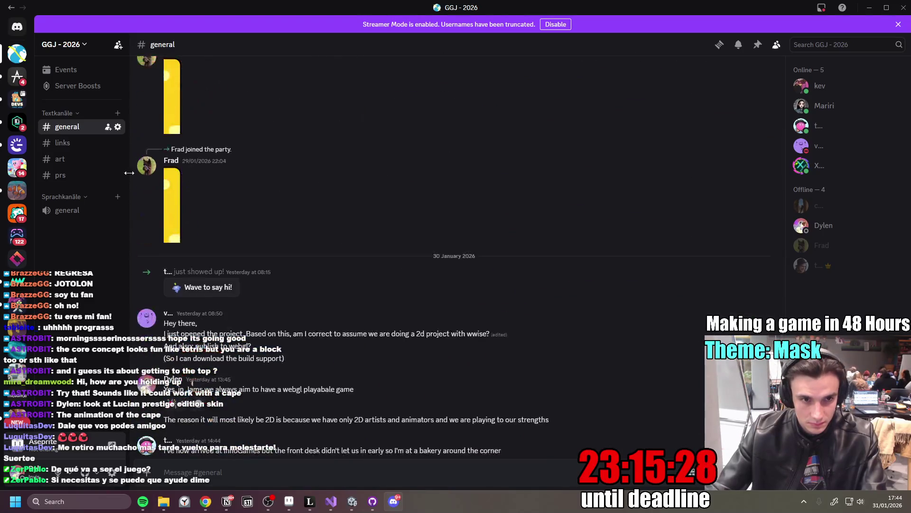
left_click(61, 159)
scroll(306, 313, "down", 5)
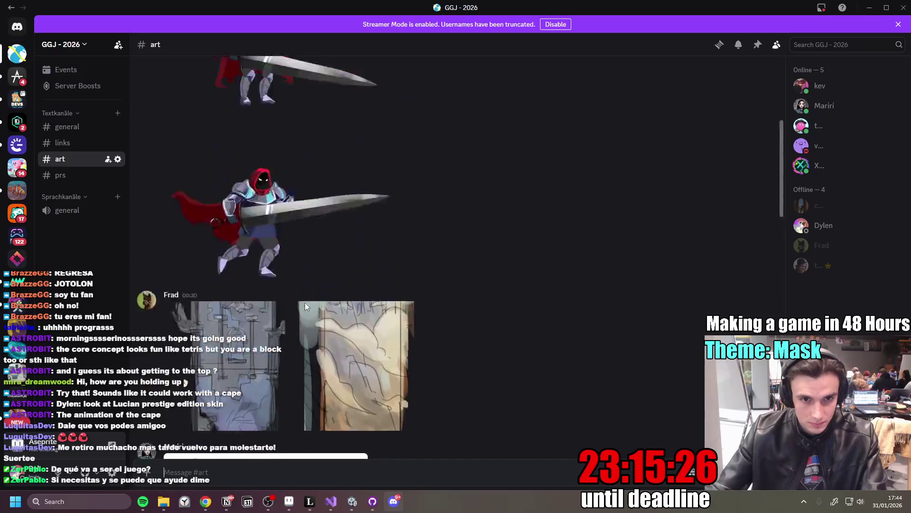
left_click(359, 275)
left_click(584, 231)
left_click(218, 221)
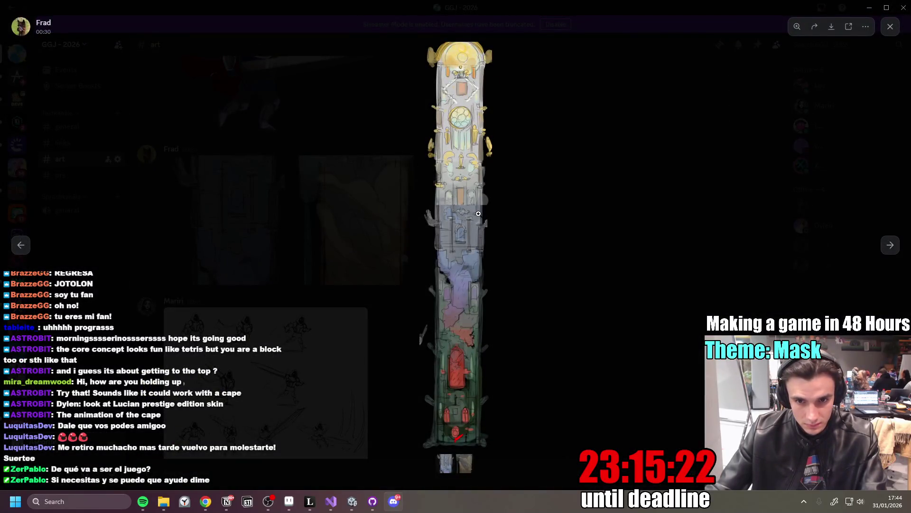
left_click(565, 346)
scroll(333, 345, "down", 5)
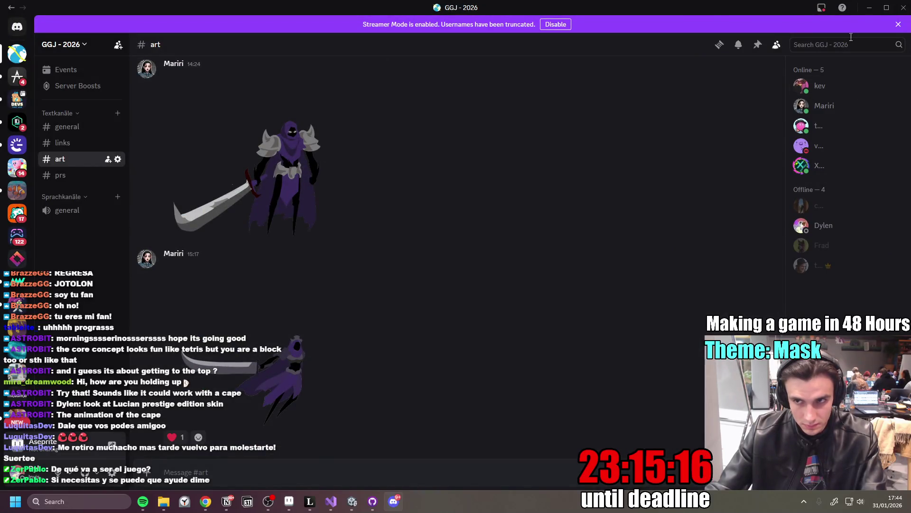
left_click(869, 7)
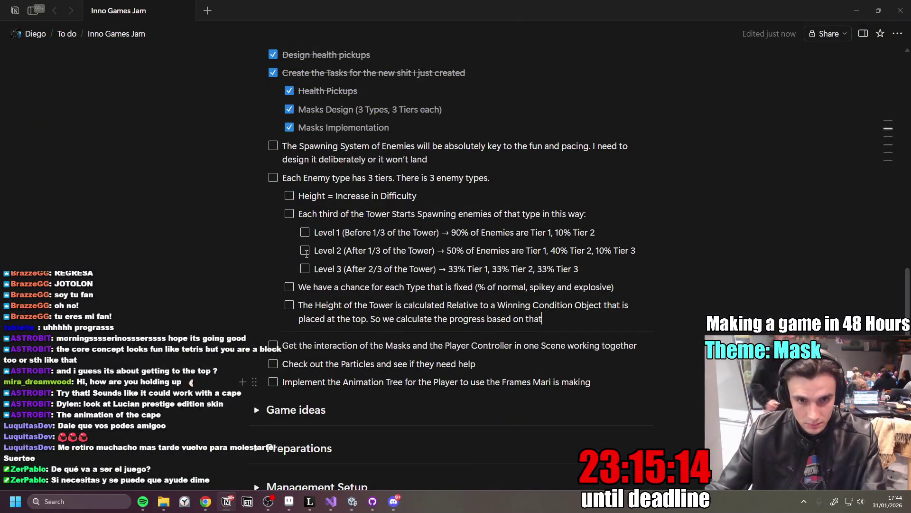
- Select the notes from 'The Spawning System' down to the Winning Condition item, then place the caret after it
mouse_move(283, 146)
left_mouse_down()
mouse_move(429, 163)
mouse_move(464, 199)
mouse_move(662, 305)
left_mouse_up()
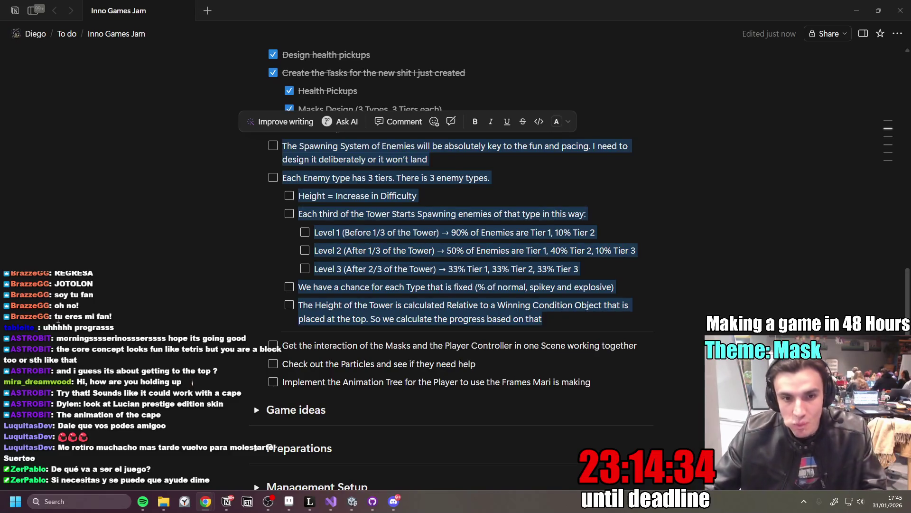
left_click(566, 319)
- Add the plain note 'Thats the logic of which enemies are spawned, but the question is WHERE do we spawn them.'
key("Return")
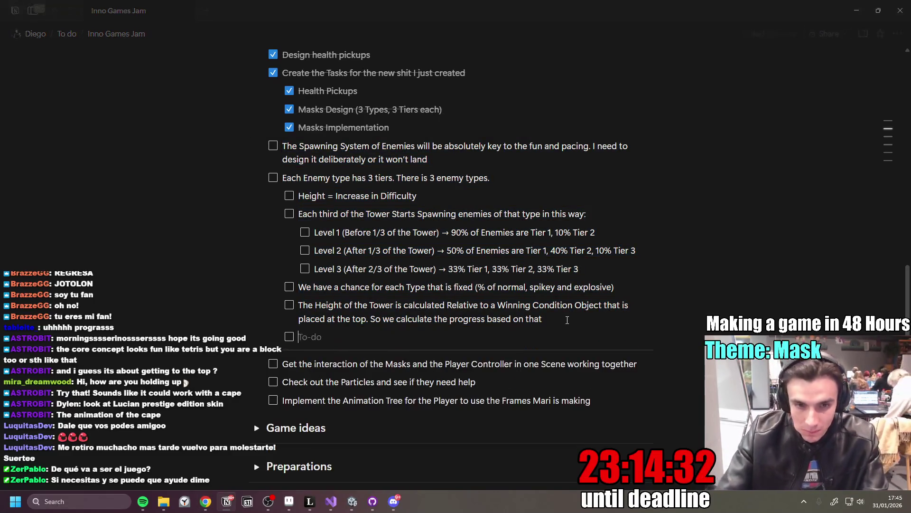
key("Return")
key("Return")
key("BackSpace")
key("Return")
type("Thats the logi")
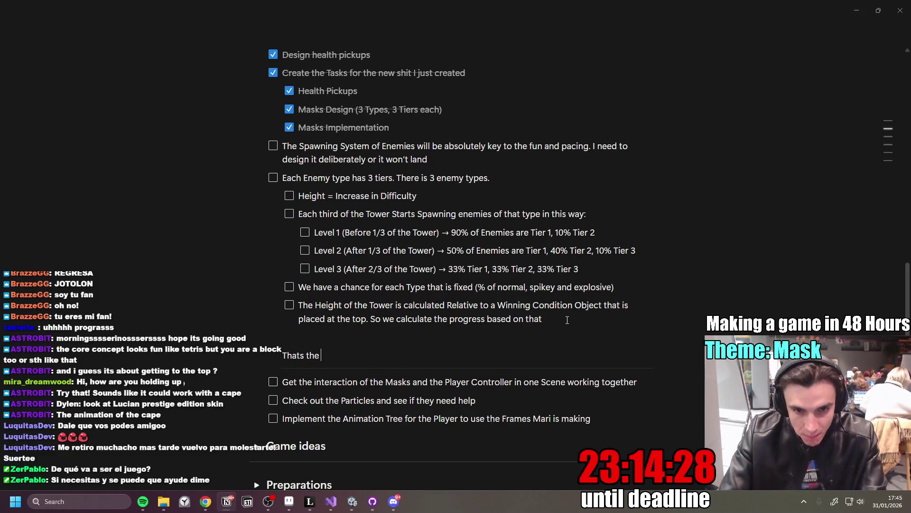
type("c o")
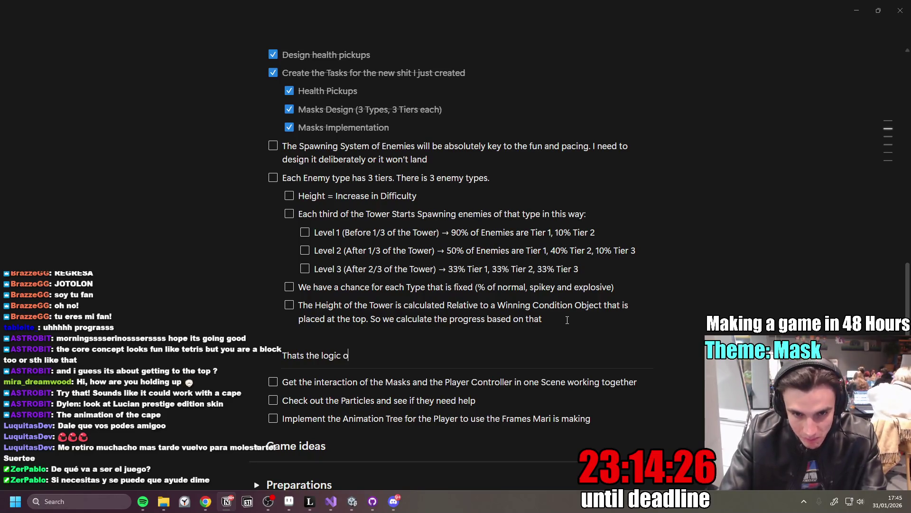
type("f which en")
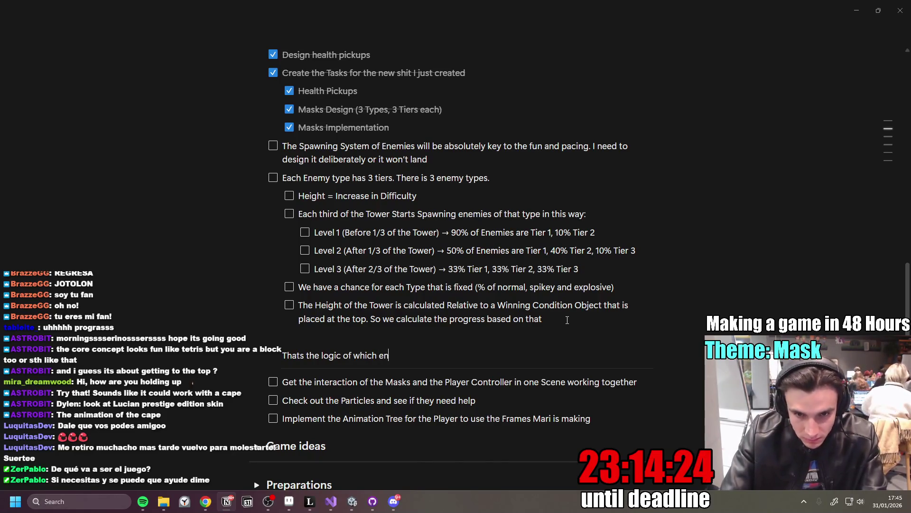
type("emis")
key("BackSpace")
type("es are spawned")
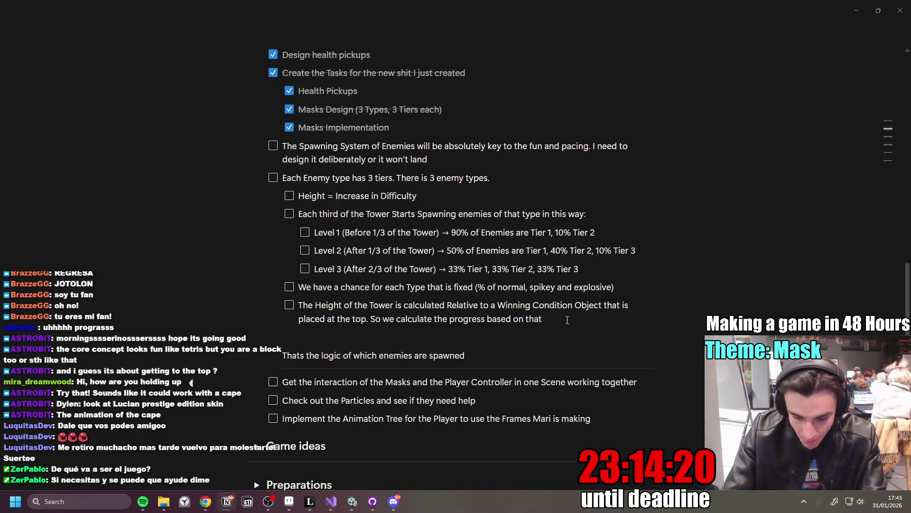
type(", but the quest")
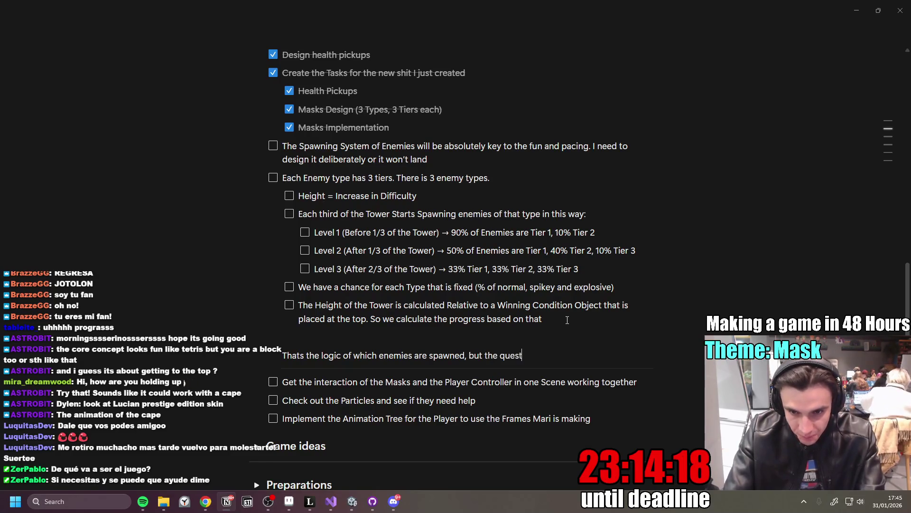
type("ion is WHER")
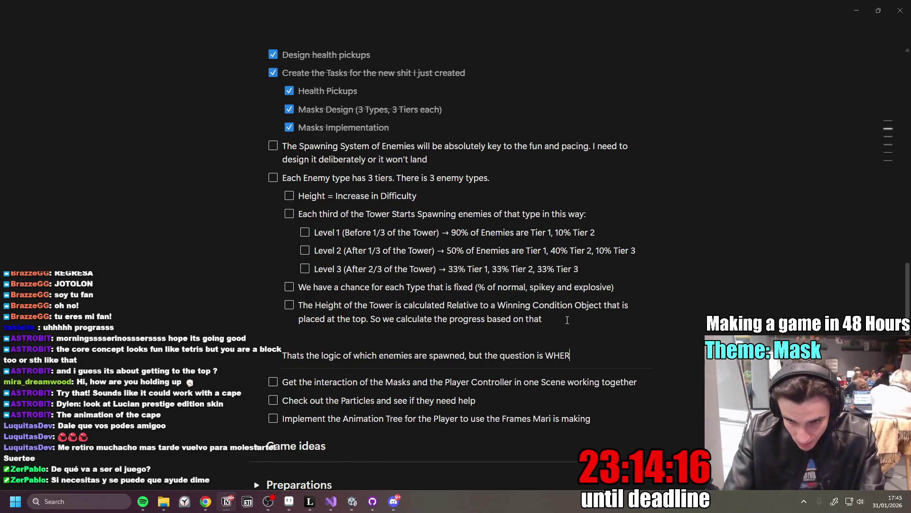
type("E do we spawn them.")
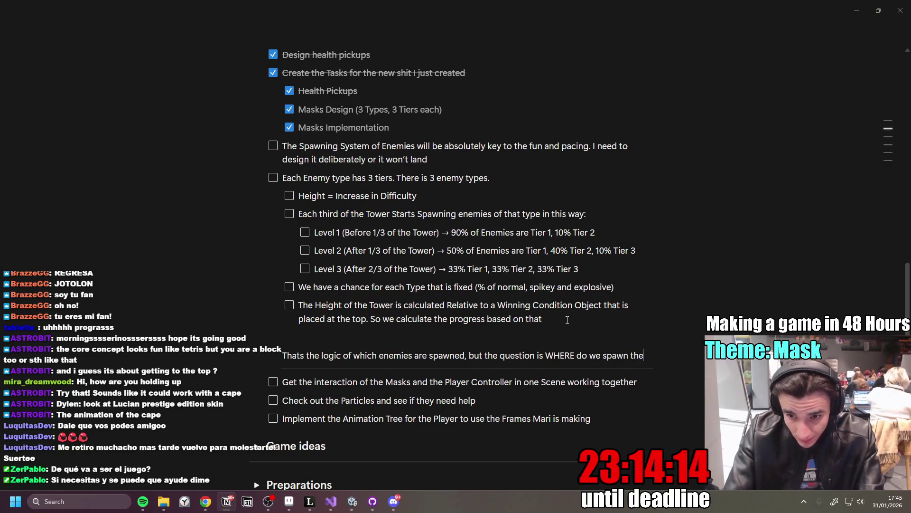
- Add the line: take the player's position and add a height buffer of like 20 above
key("Return")
type("We ")
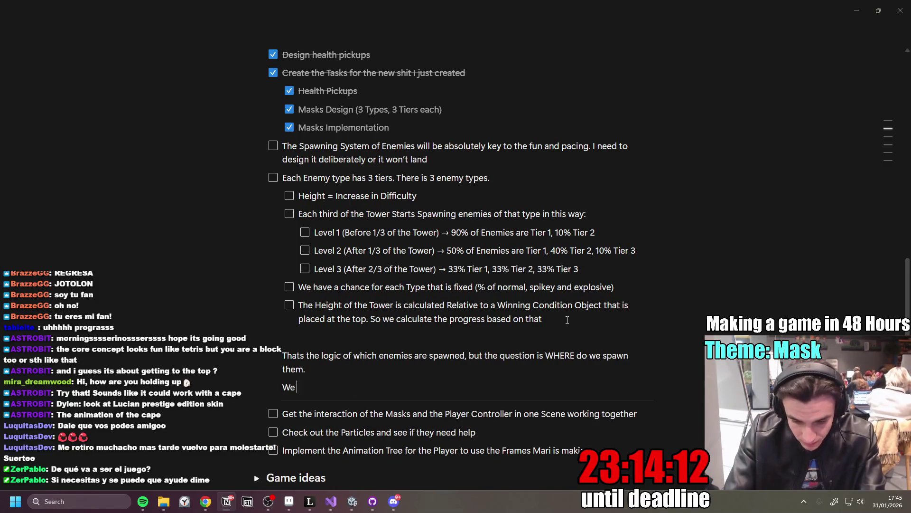
type("take the position")
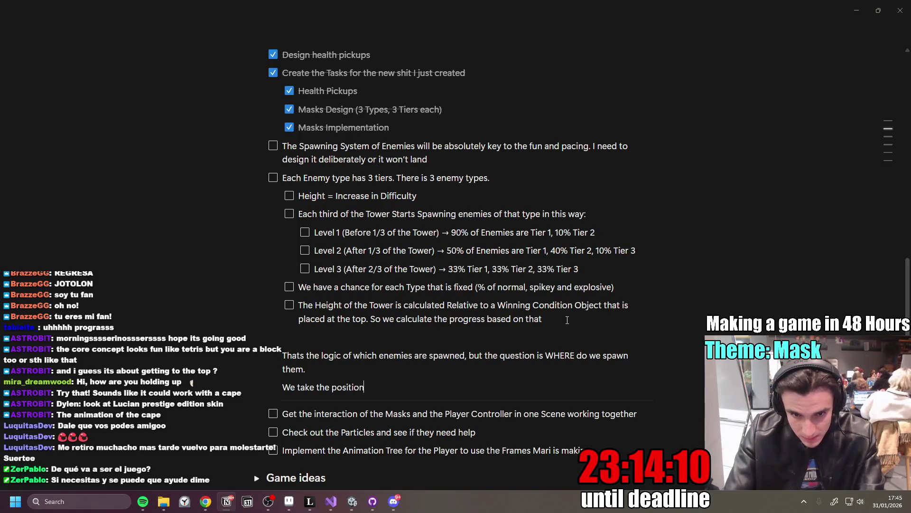
type(" of the player")
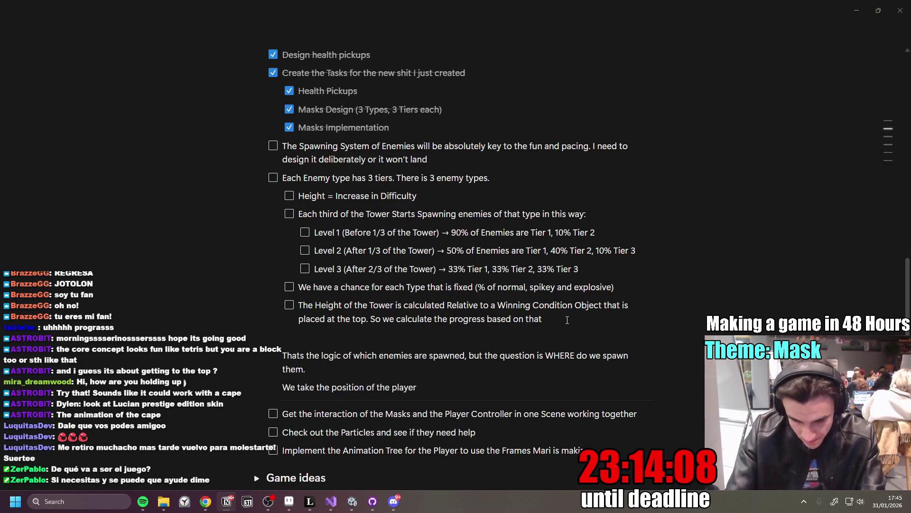
type(", we ")
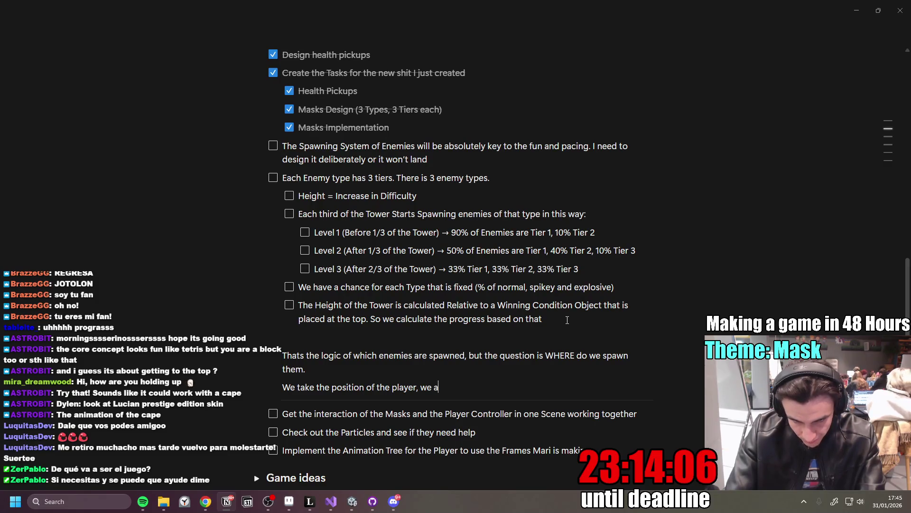
type("ad")
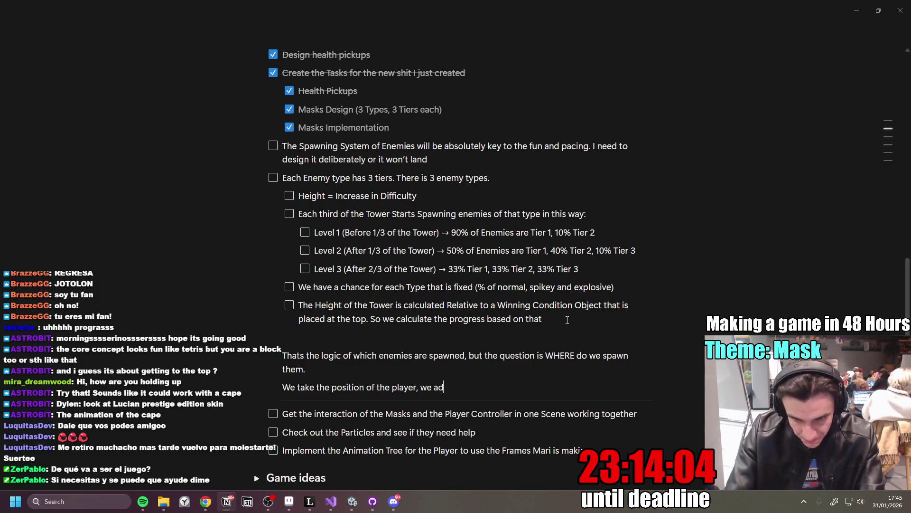
type("d a height")
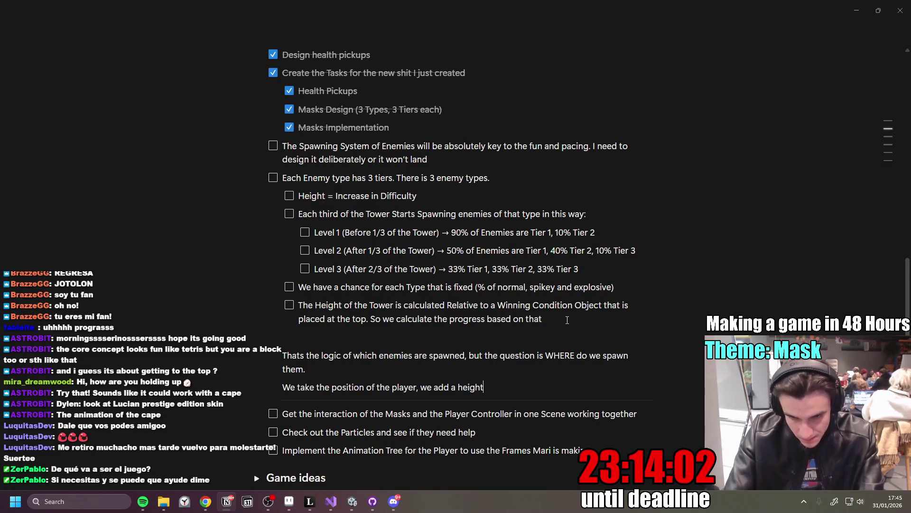
type(" buffew")
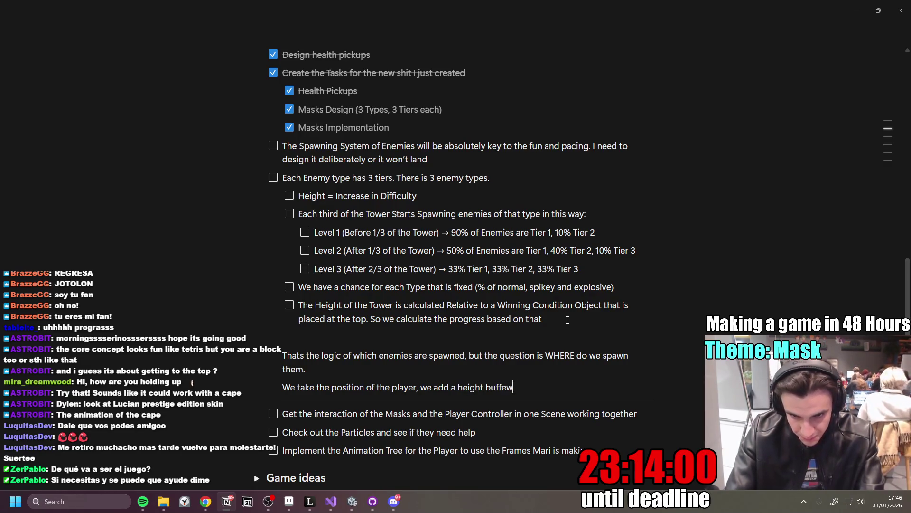
key("BackSpace")
type("r of like")
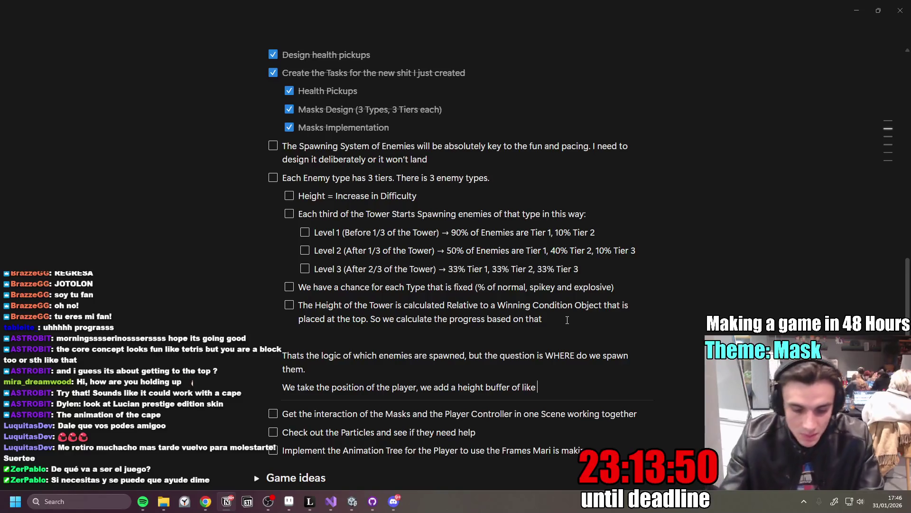
type("20 above")
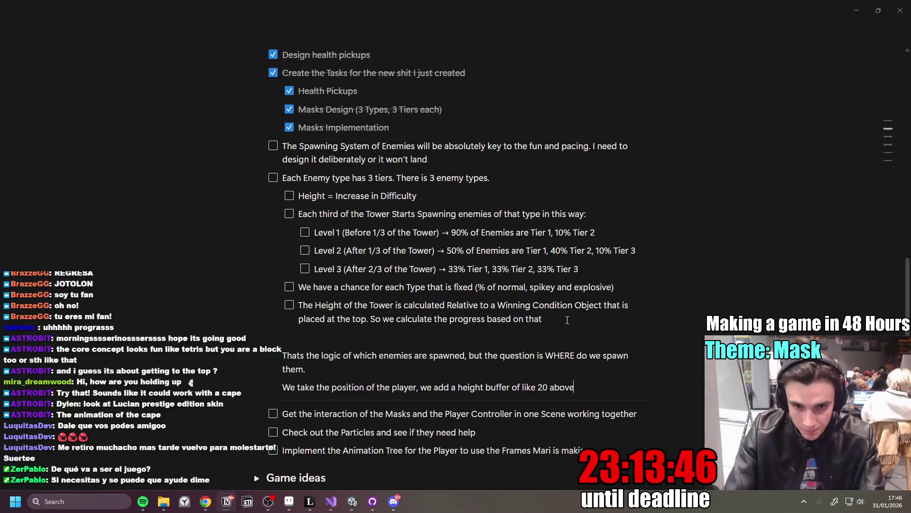
key("Return")
- Write the note that enemies spawn anywhere within a horizontal range of about 10 units
type("We ta")
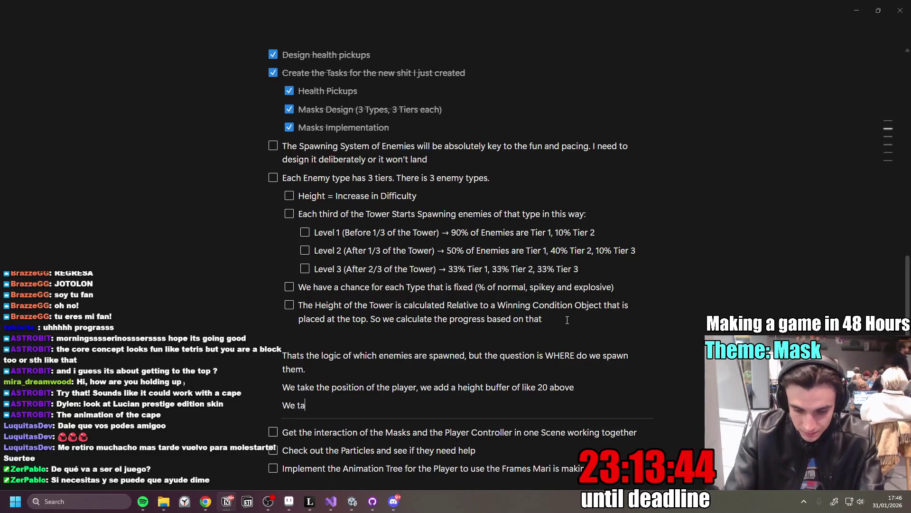
type("ke a range of li")
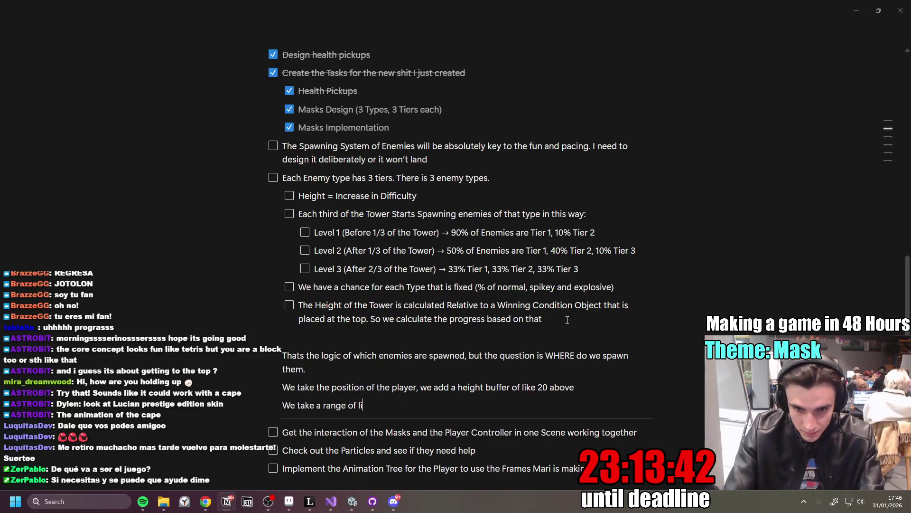
type("ke 10 Units")
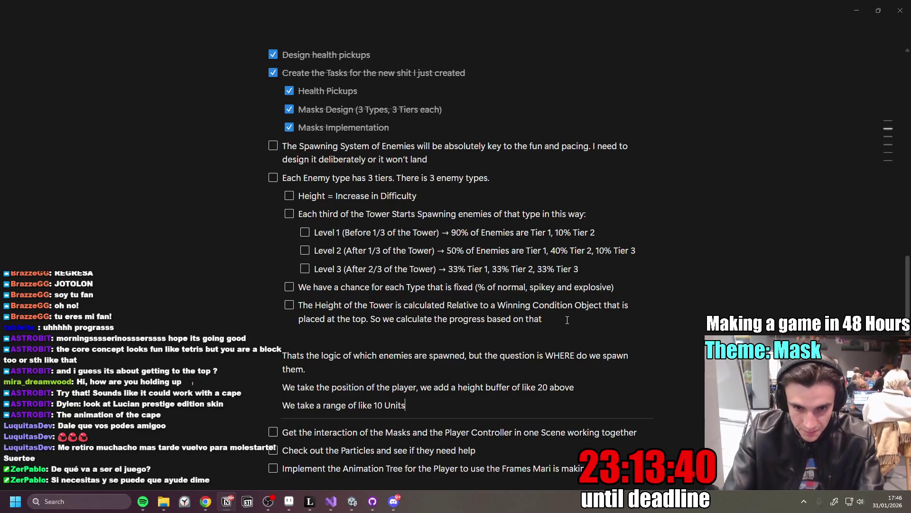
type(" and sp")
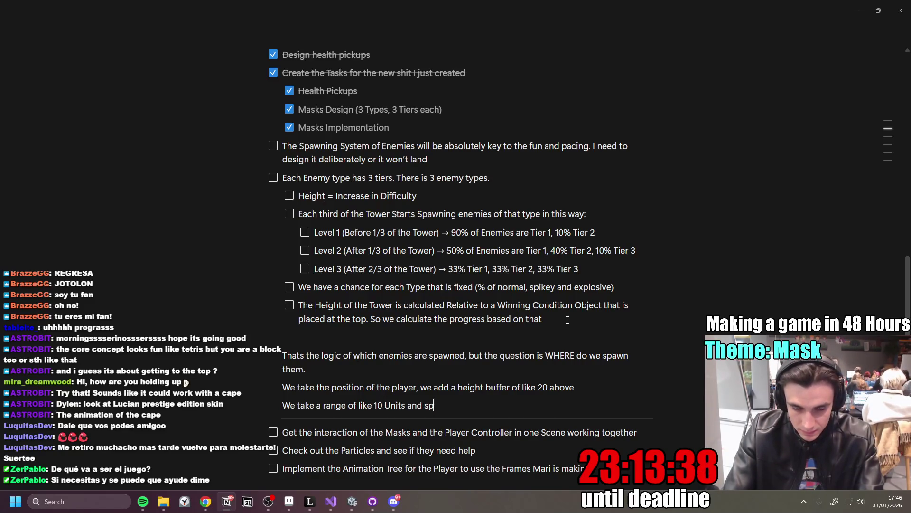
type("awn them a")
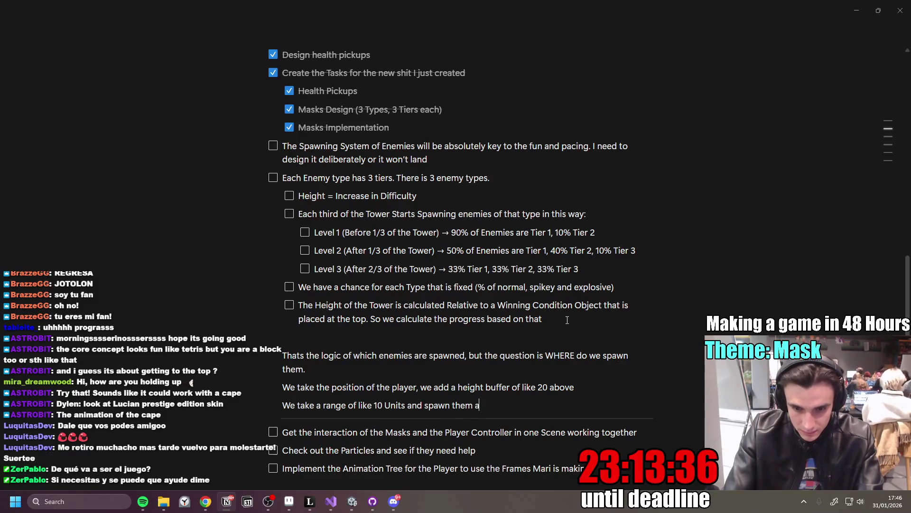
type("nywhere in that")
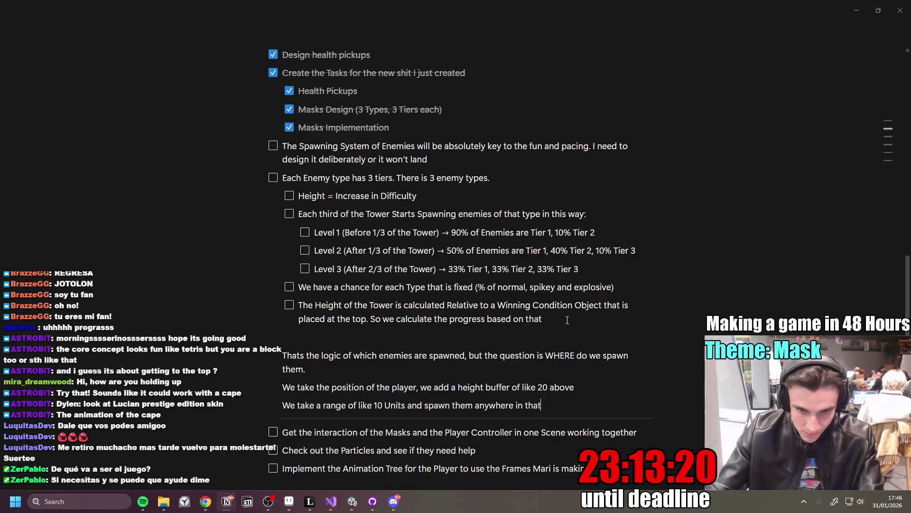
left_click(322, 405)
type("hor")
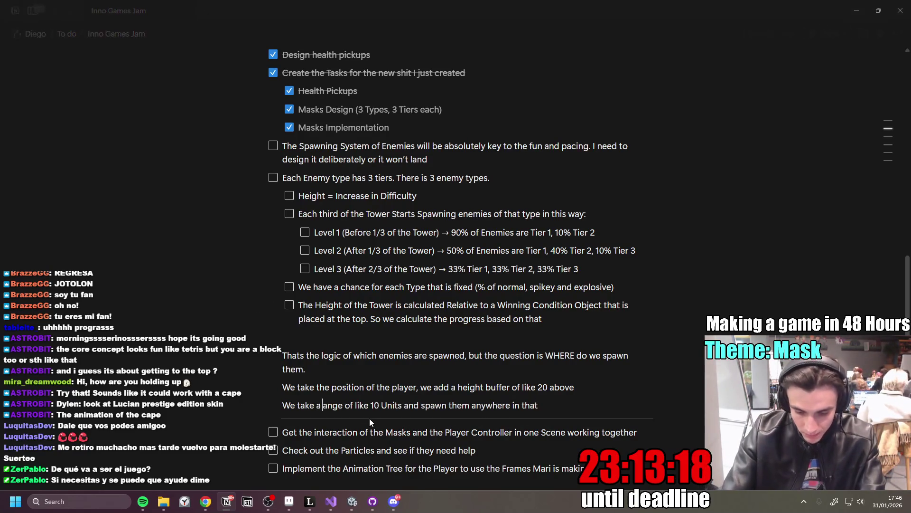
type("izontal r")
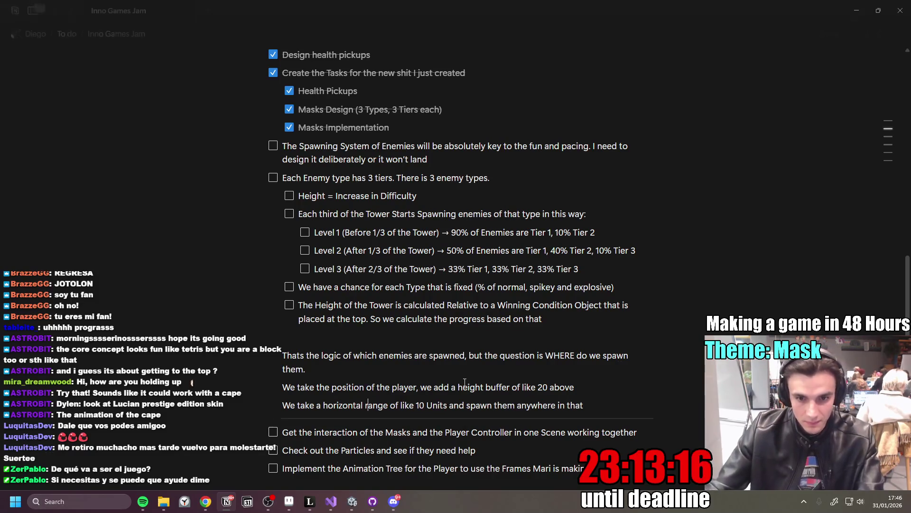
key("End")
type("space")
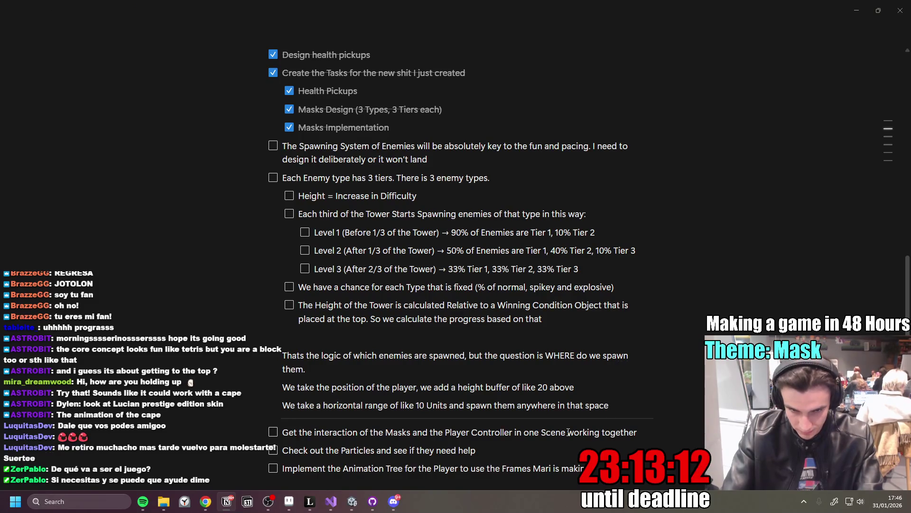
- Add the line 'The Spawn Rate is also dynamic. We need a spawn Rate for each Level'
key("Return")
key("Return")
type("The Spawn Rate i")
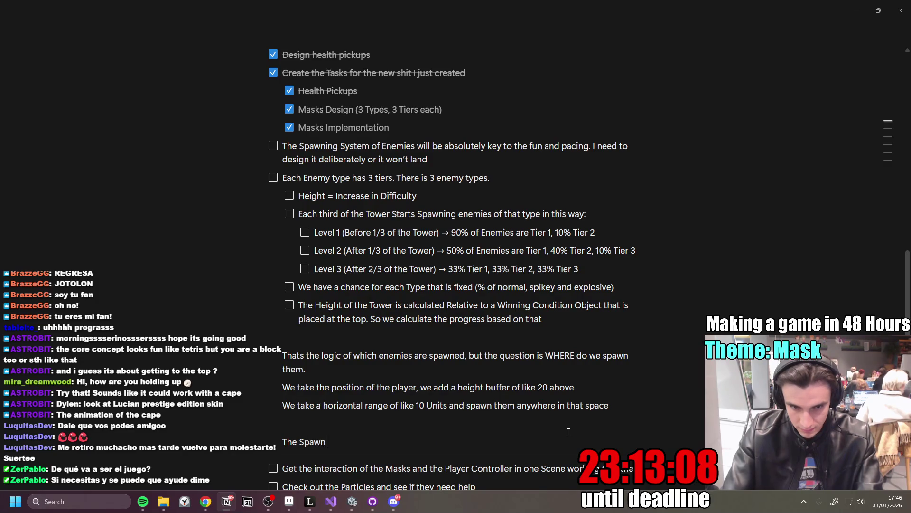
type("s")
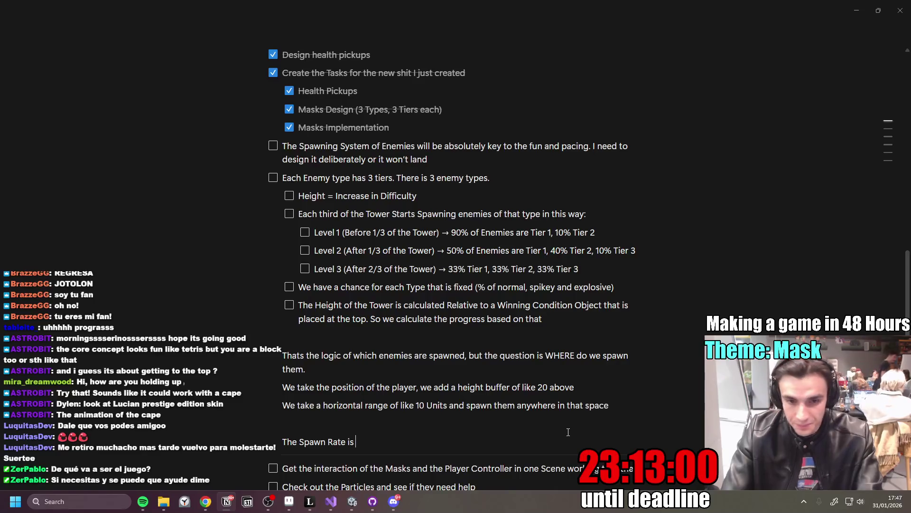
type("a")
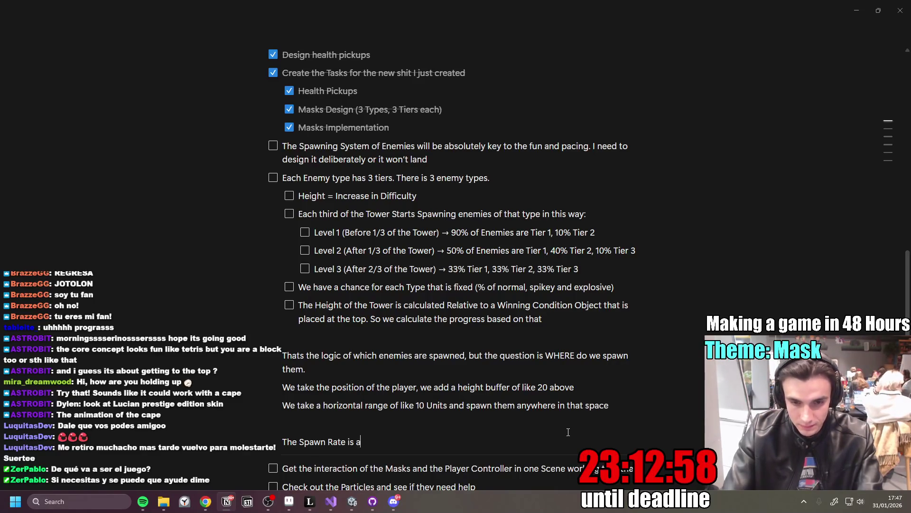
type("lso dynamic.")
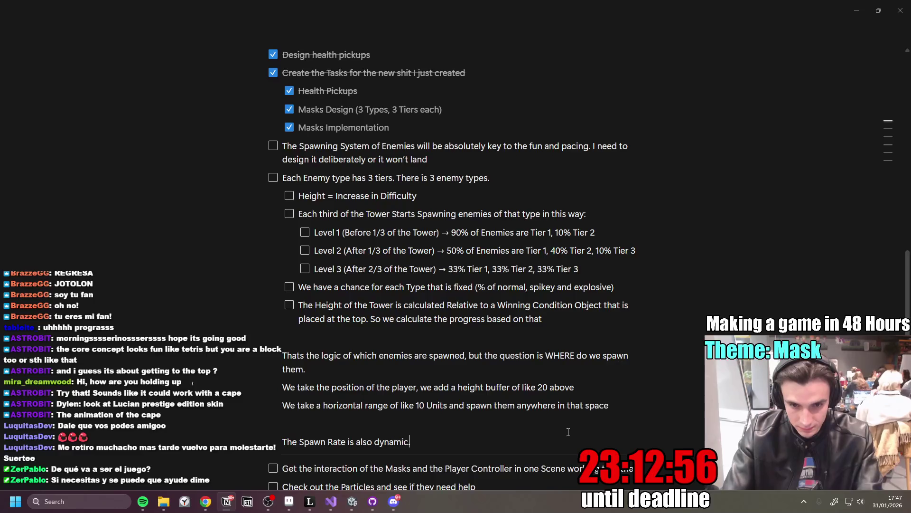
type(" We need")
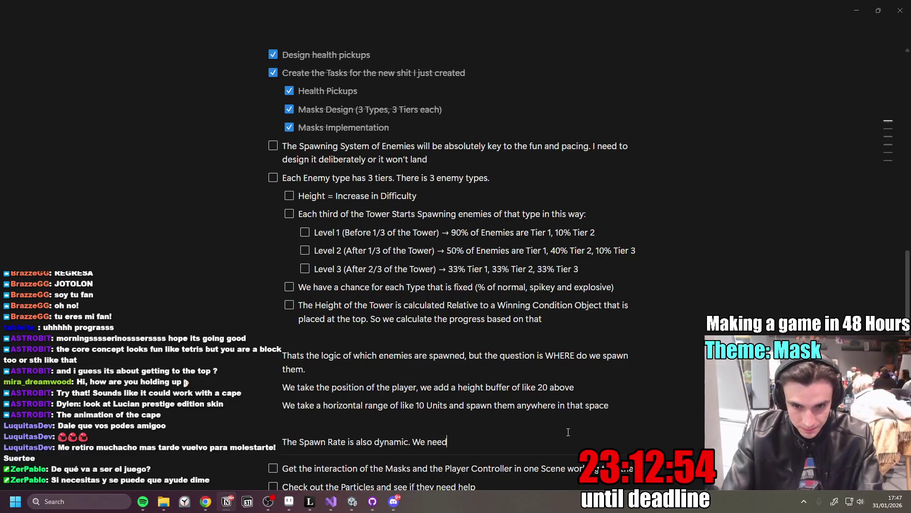
type(" a spawn")
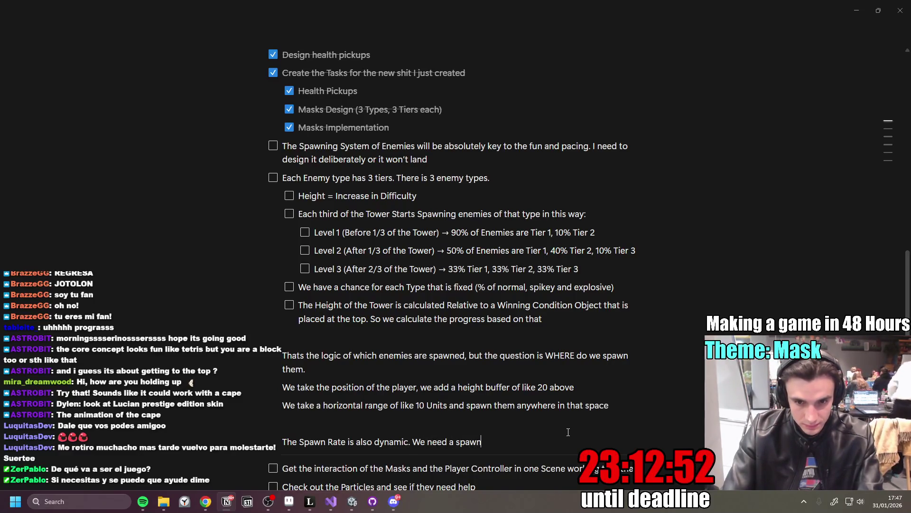
type(" Rate")
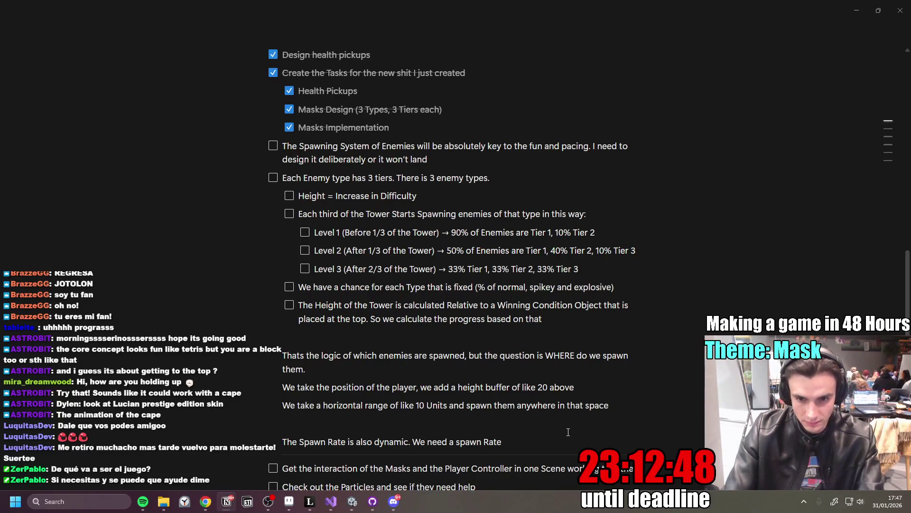
type(" for each Level")
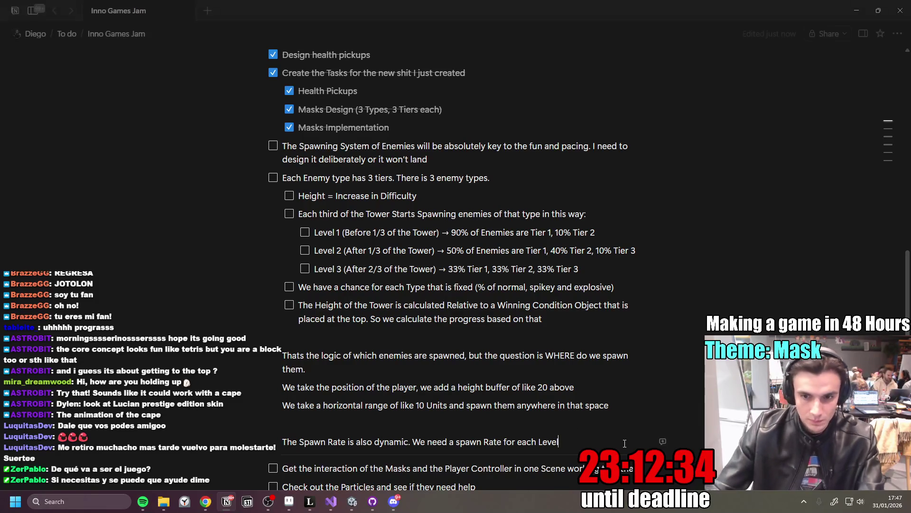
mouse_move(559, 441)
left_mouse_down()
mouse_move(498, 319)
mouse_move(304, 179)
mouse_move(284, 150)
left_mouse_up()
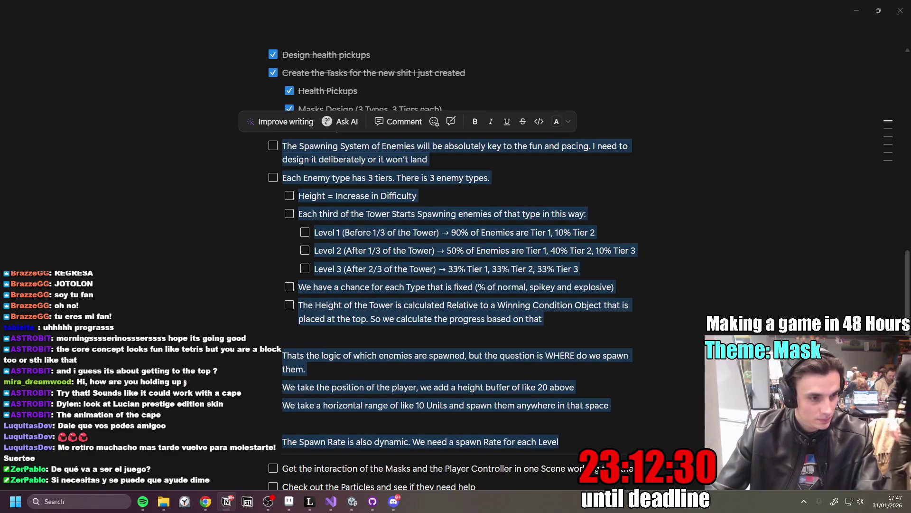
- Copy the selected spawning notes and switch over to the ChatGPT chat
key("alt+Tab")
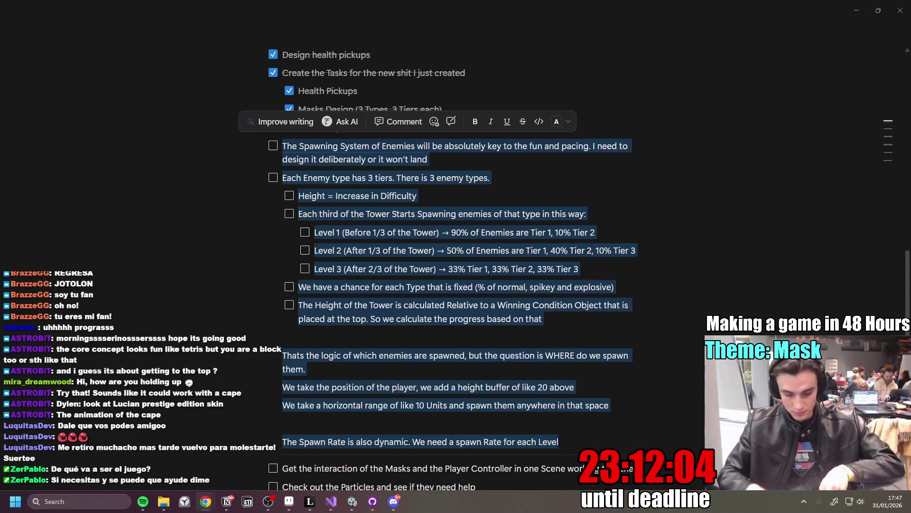
key("alt+Tab")
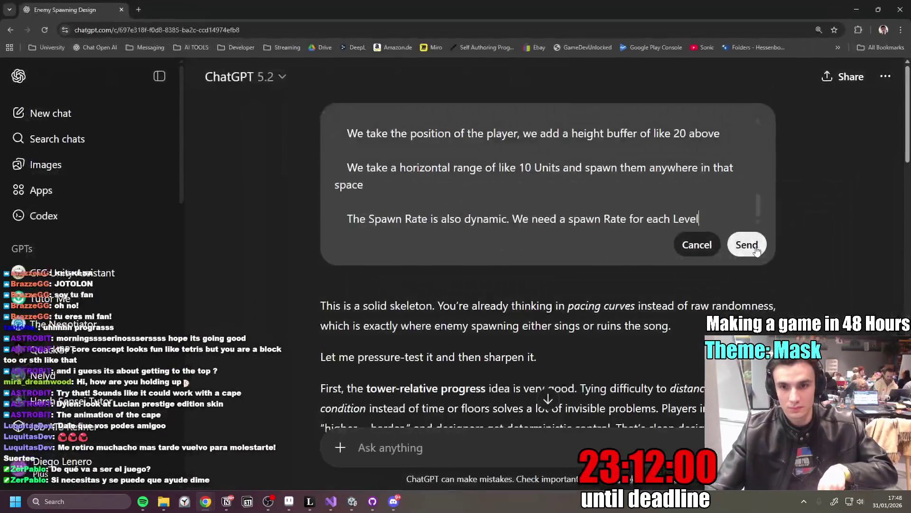
- Send the edited message with the spawning notes and scroll through ChatGPT's requirements recap
left_click(747, 243)
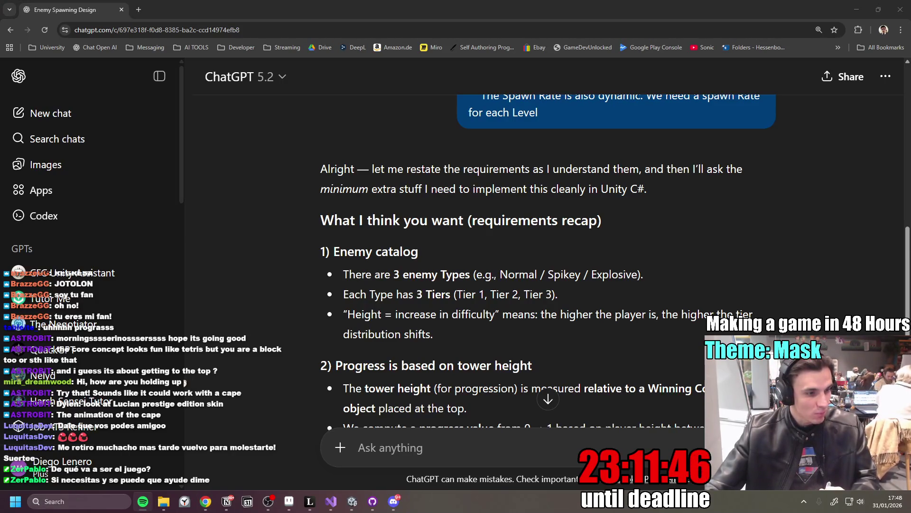
left_click(679, 340)
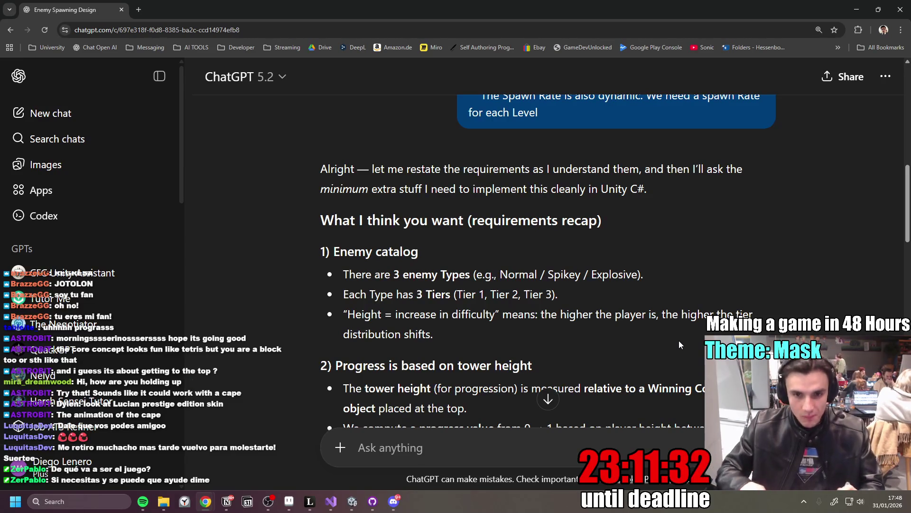
scroll(718, 308, "down", 3)
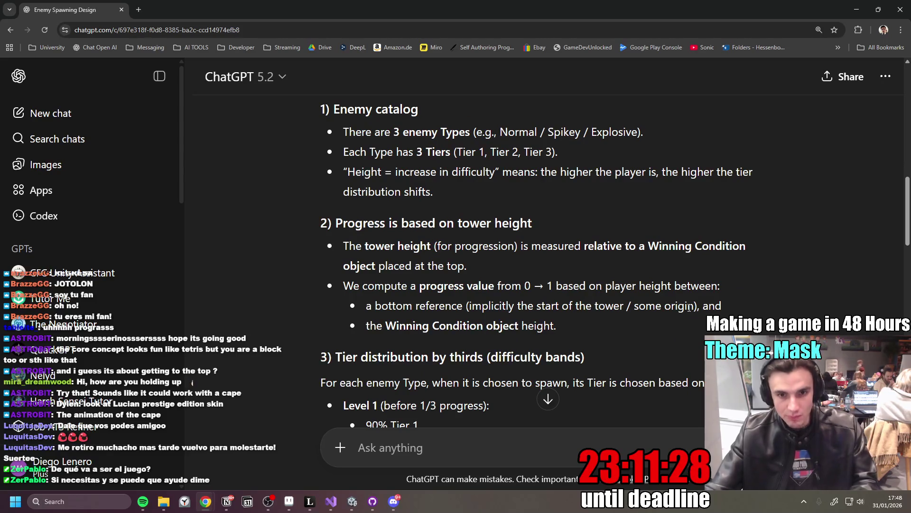
scroll(636, 290, "down", 1)
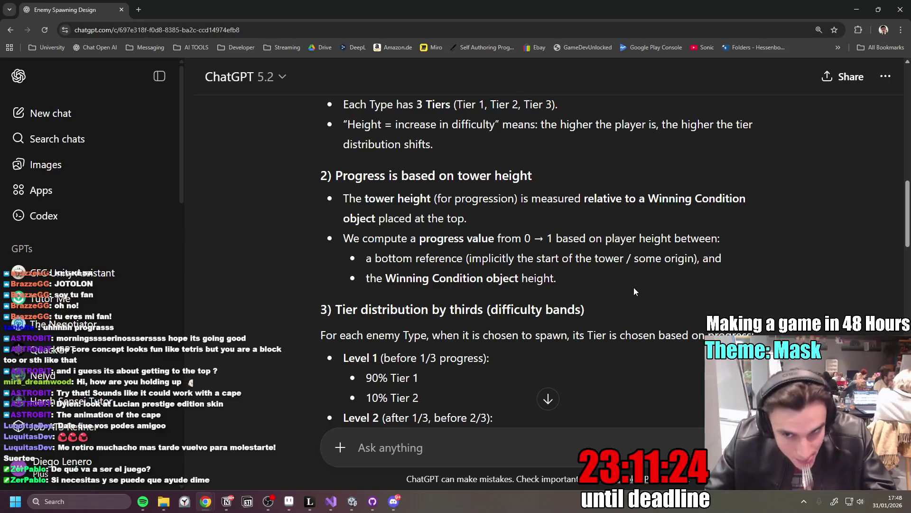
scroll(619, 261, "down", 2)
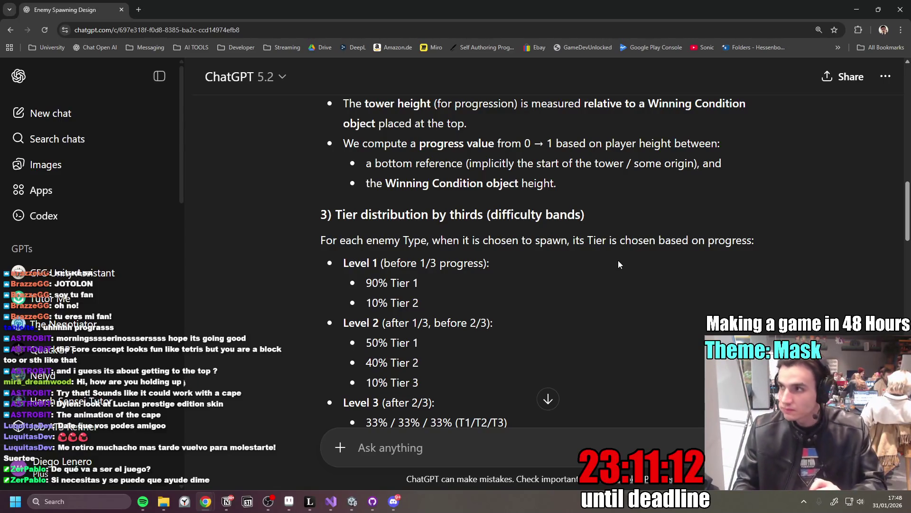
scroll(618, 264, "down", 2)
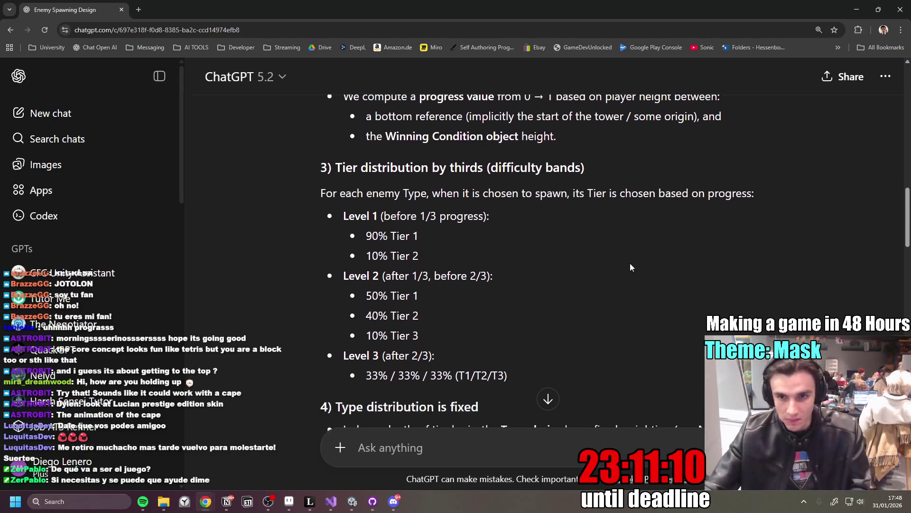
scroll(576, 240, "down", 1)
scroll(537, 244, "up", 1)
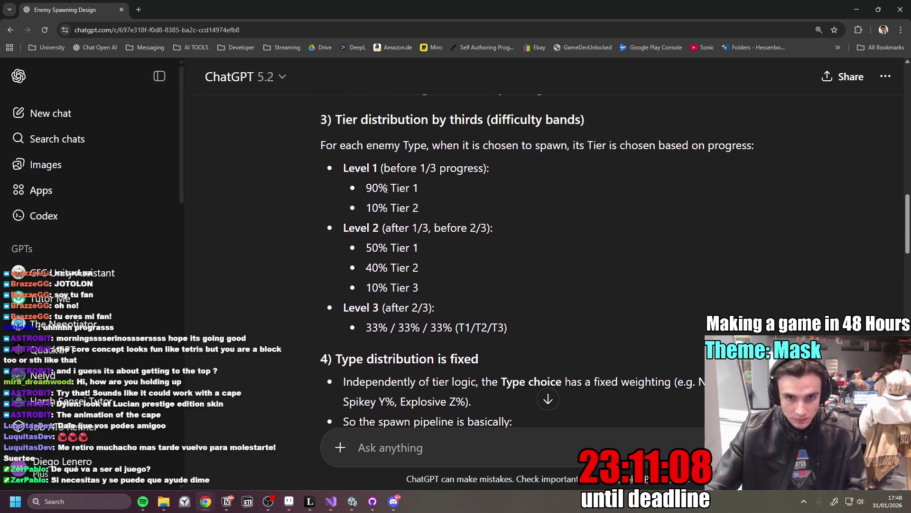
scroll(503, 247, "down", 1)
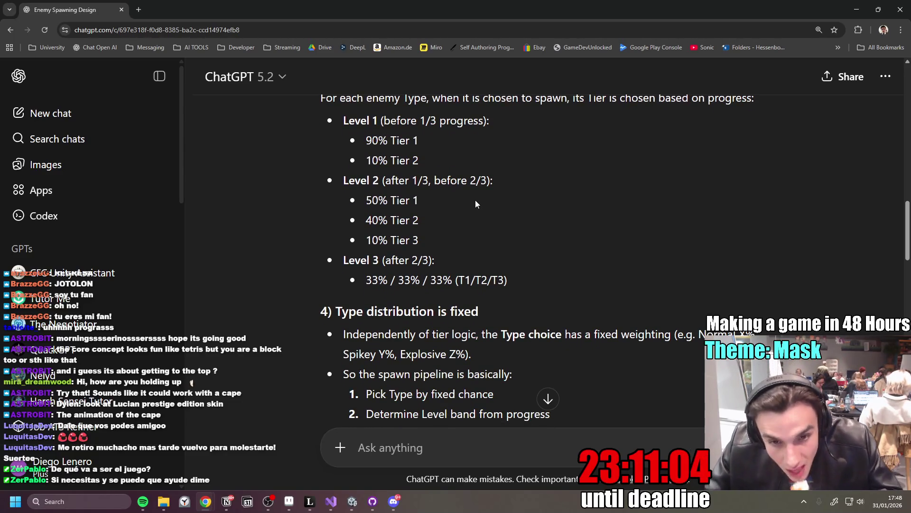
scroll(477, 238, "down", 2)
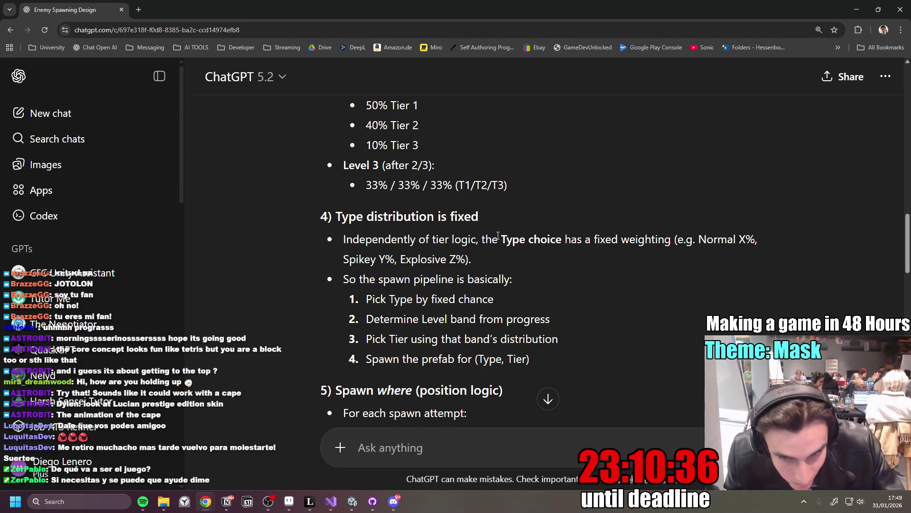
scroll(541, 337, "down", 2)
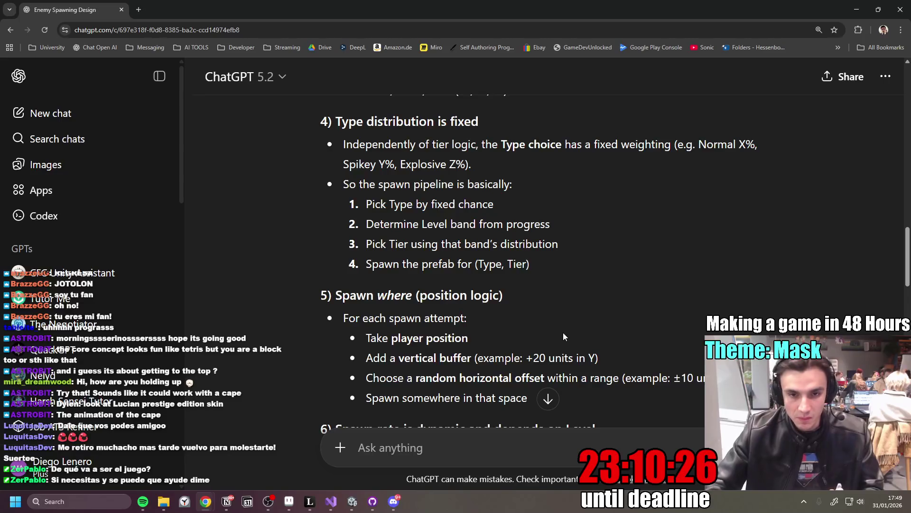
scroll(517, 323, "down", 2)
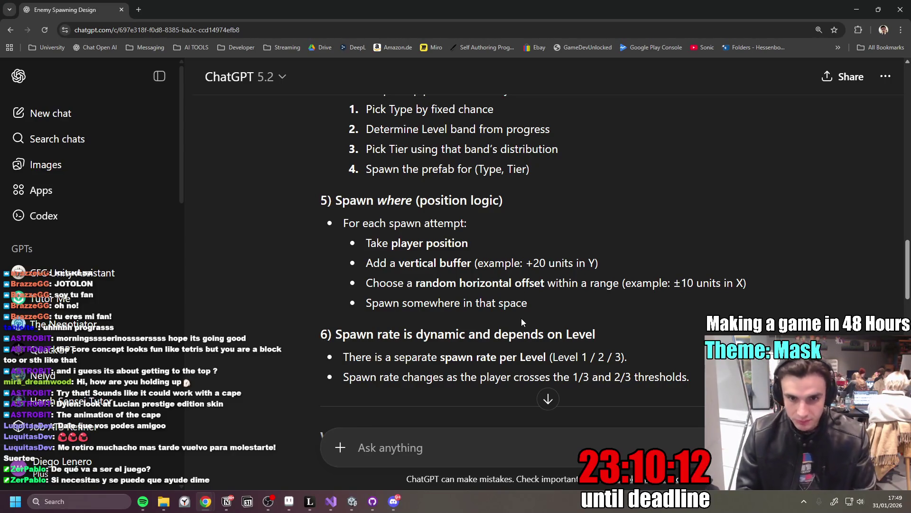
scroll(521, 322, "down", 3)
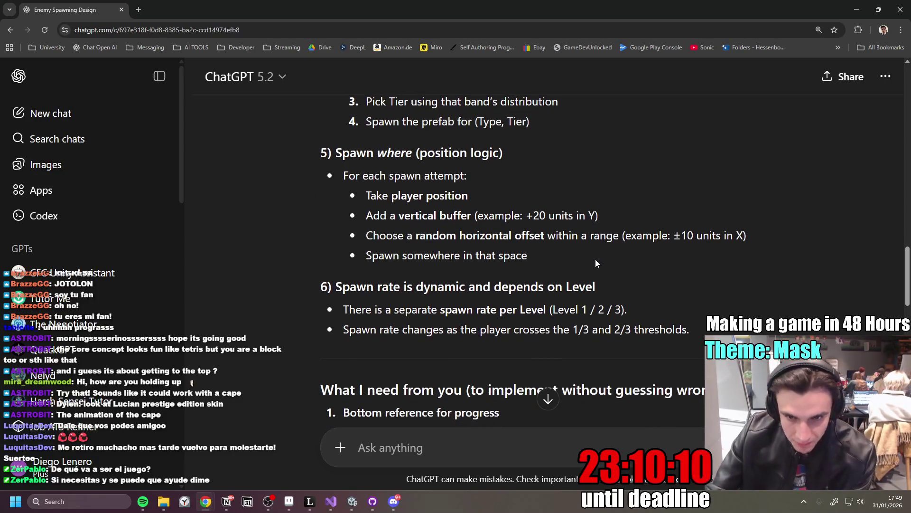
scroll(588, 253, "down", 1)
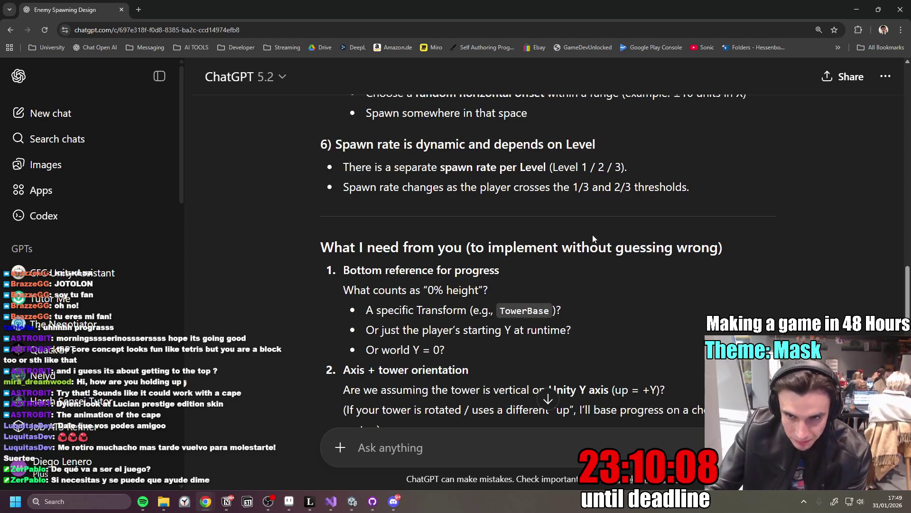
scroll(594, 236, "down", 2)
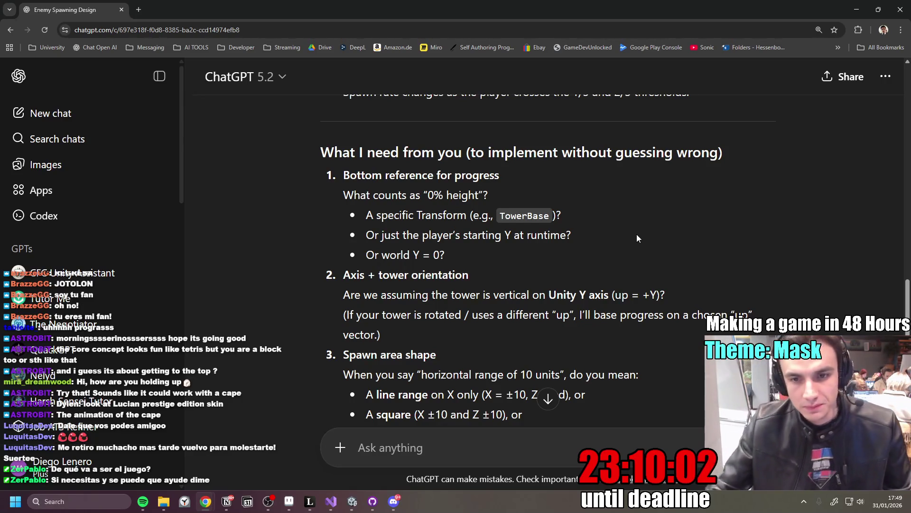
scroll(637, 234, "down", 1)
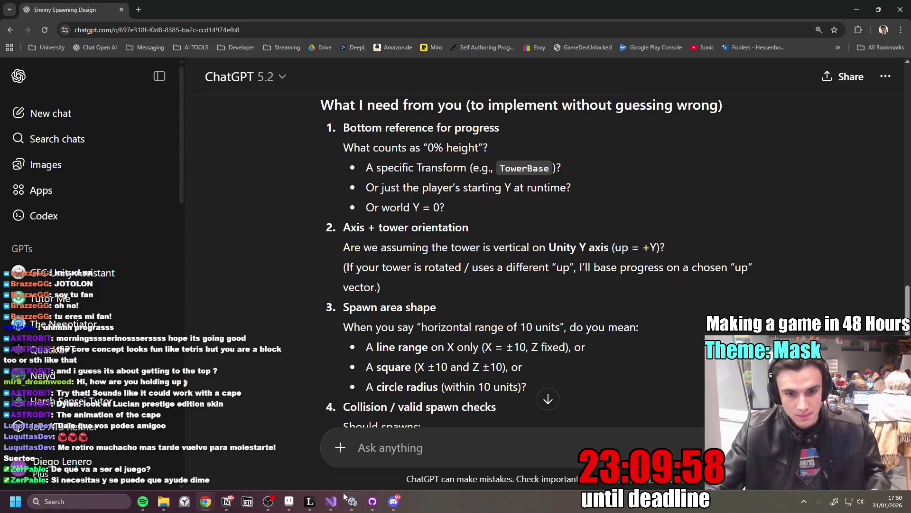
left_click(351, 505)
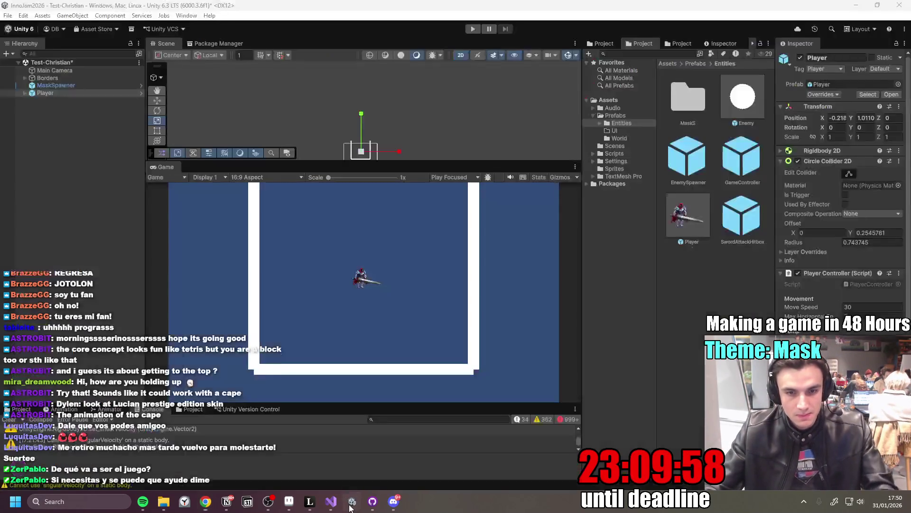
left_click(54, 93)
double_click(53, 93)
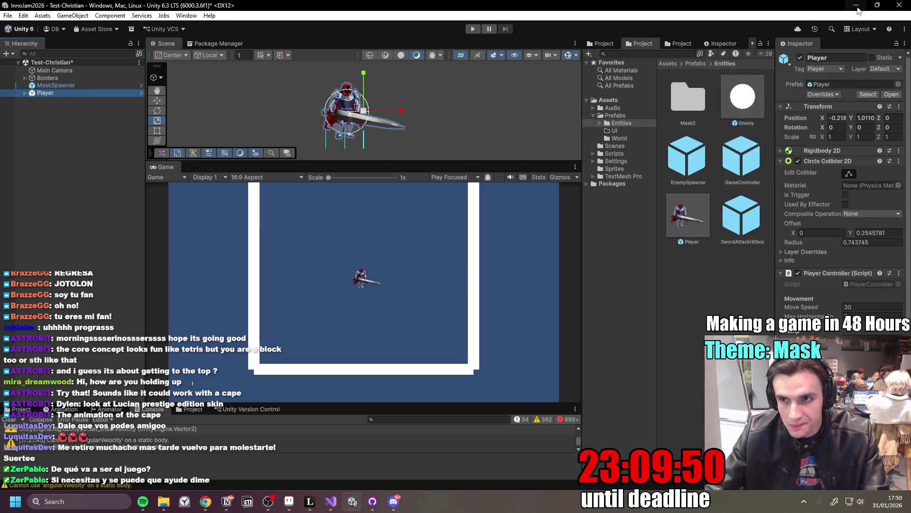
left_click(856, 5)
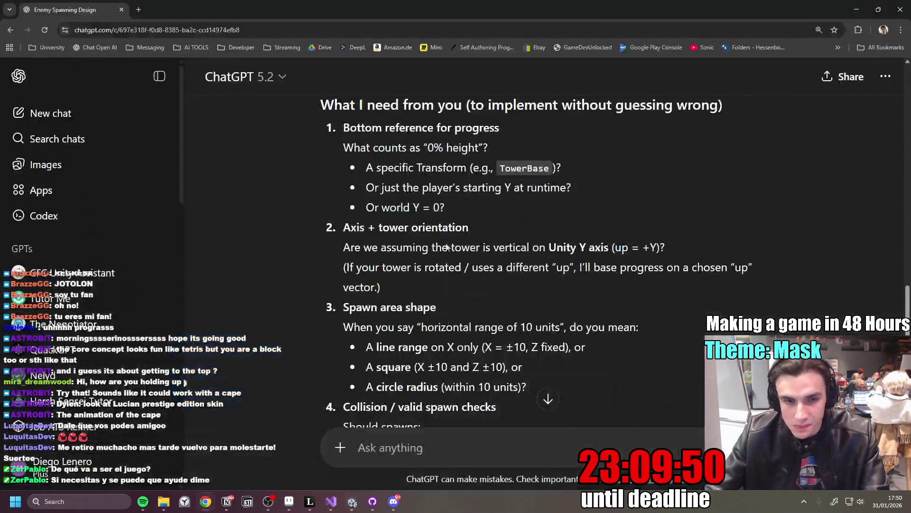
- Type numbered answers: '1. World Y = 0', '2. Its vertical Y is up', 'Lets do a square'
left_click(452, 442)
type("1. Worl")
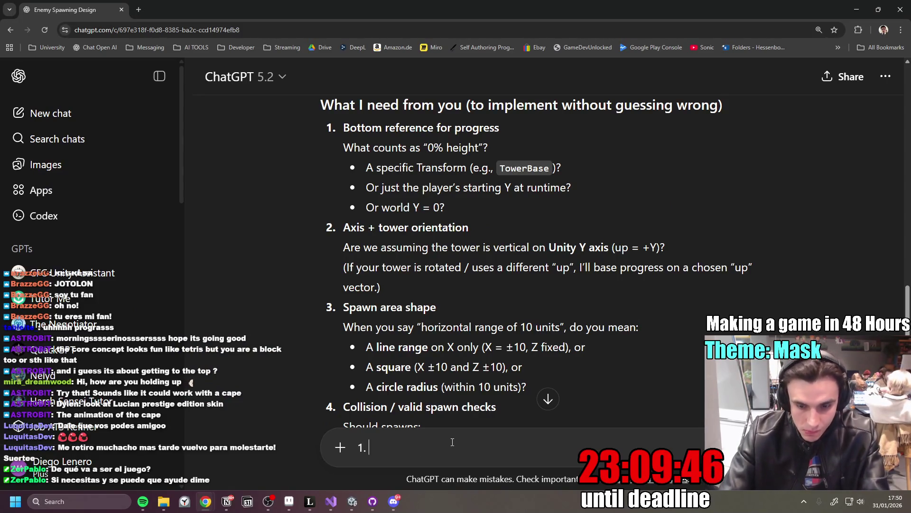
type("d Y = 0")
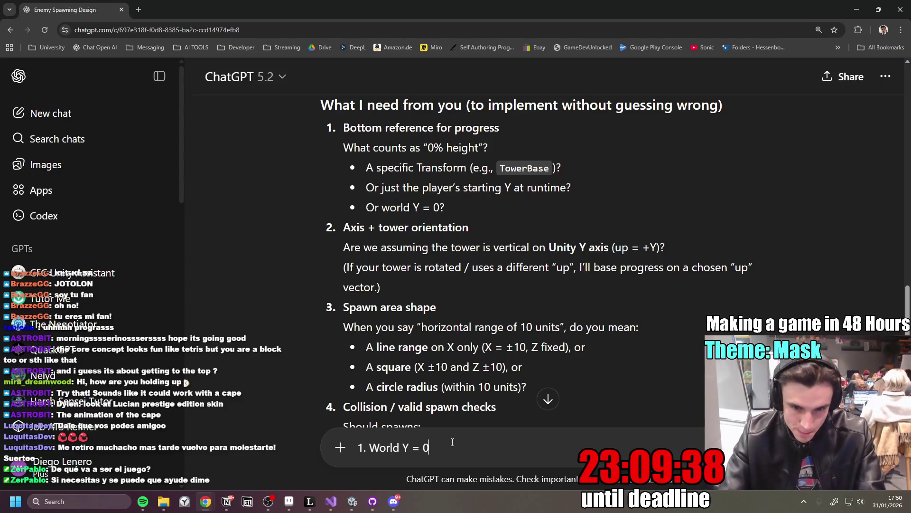
key("shift+Return")
type("2. ")
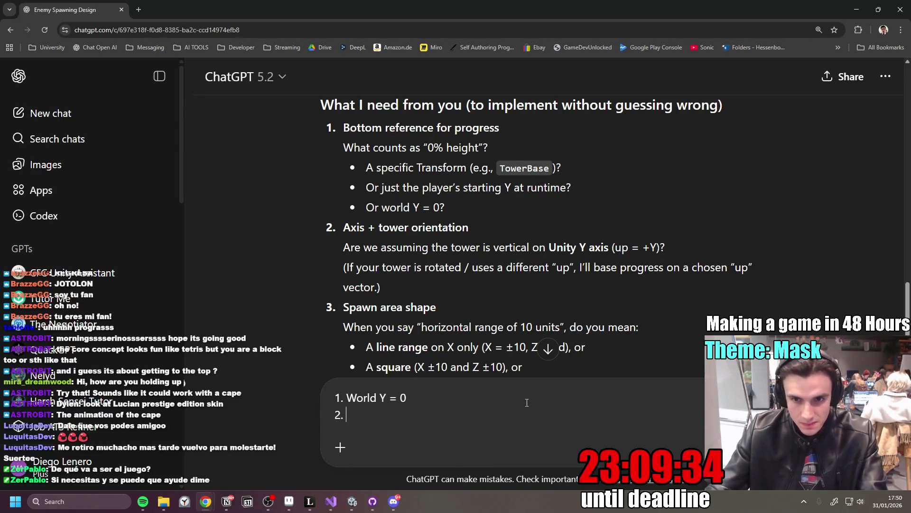
type("Its vert")
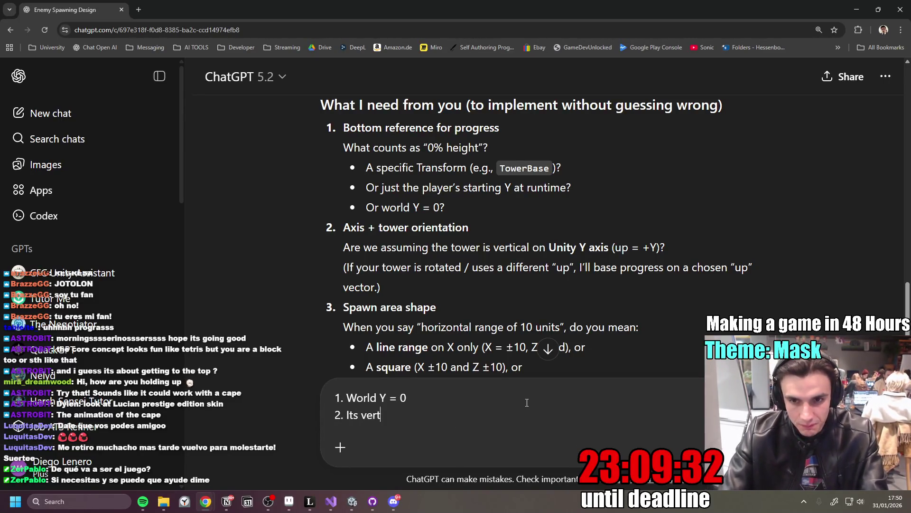
type("ical Y i suo")
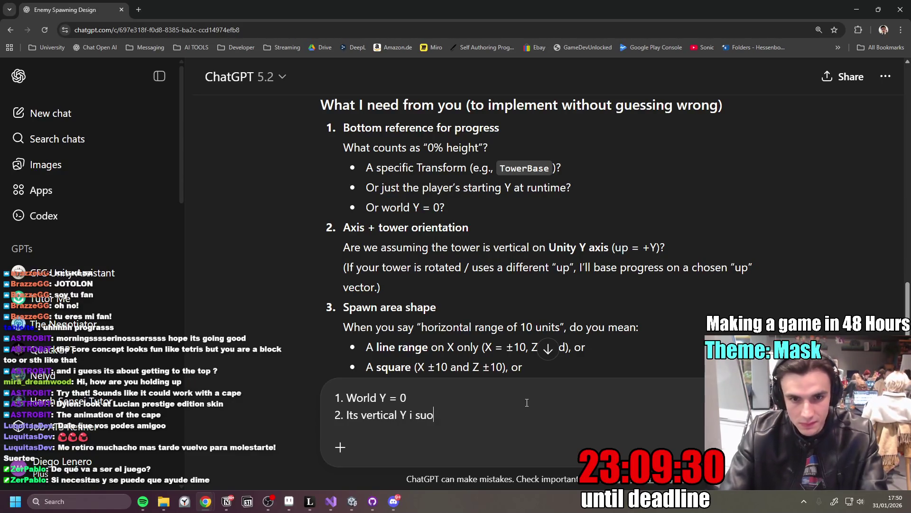
key("BackSpace")
key("BackSpace")
key("BackSpace")
type("s up")
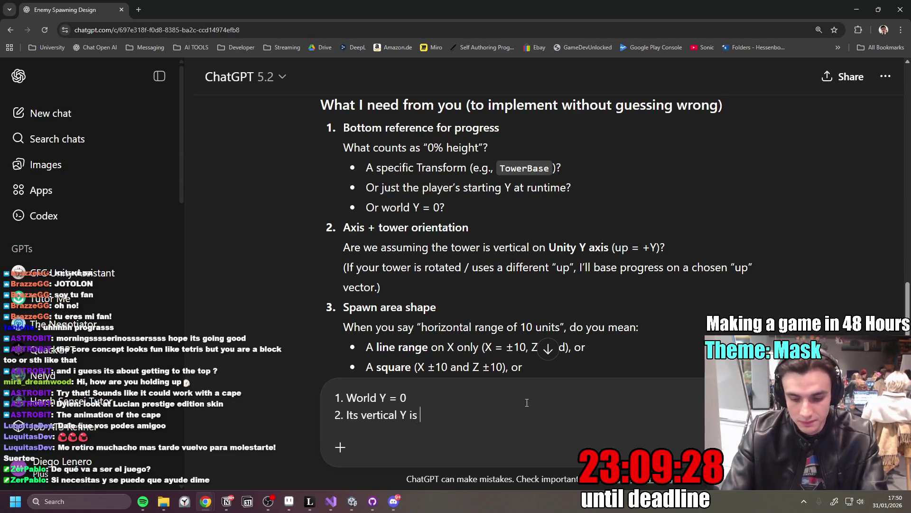
key("shift+Return")
type("3.")
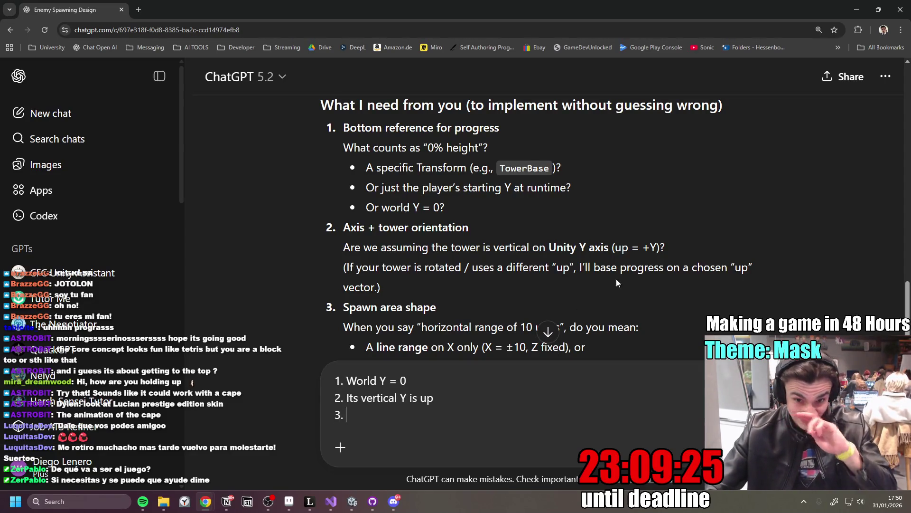
scroll(617, 278, "down", 2)
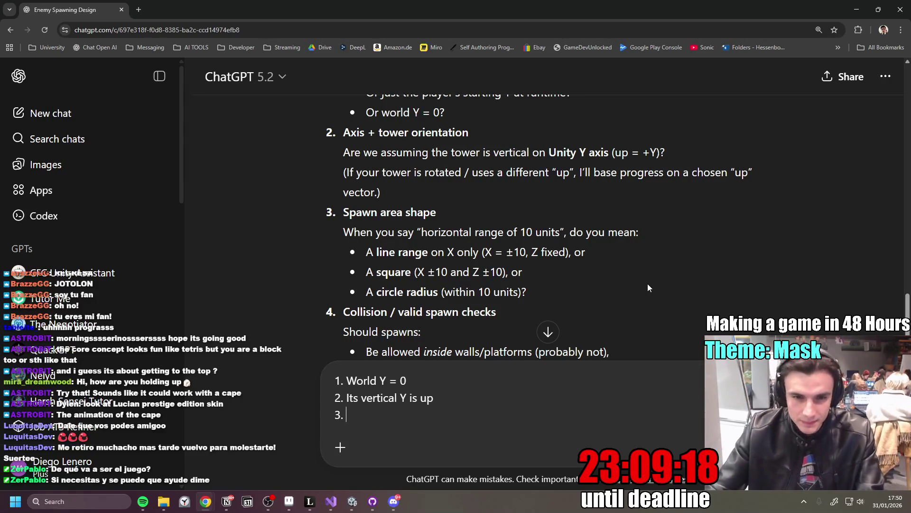
scroll(650, 282, "down", 1)
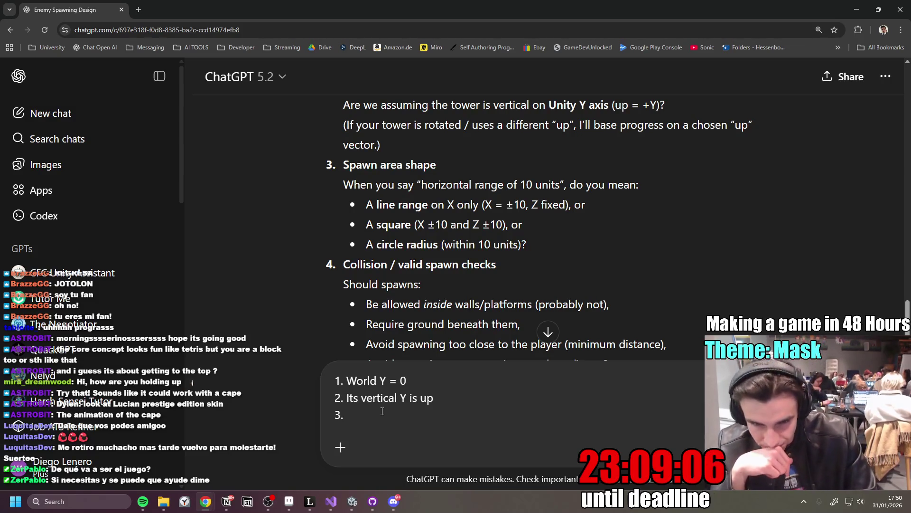
type("Lets do a s")
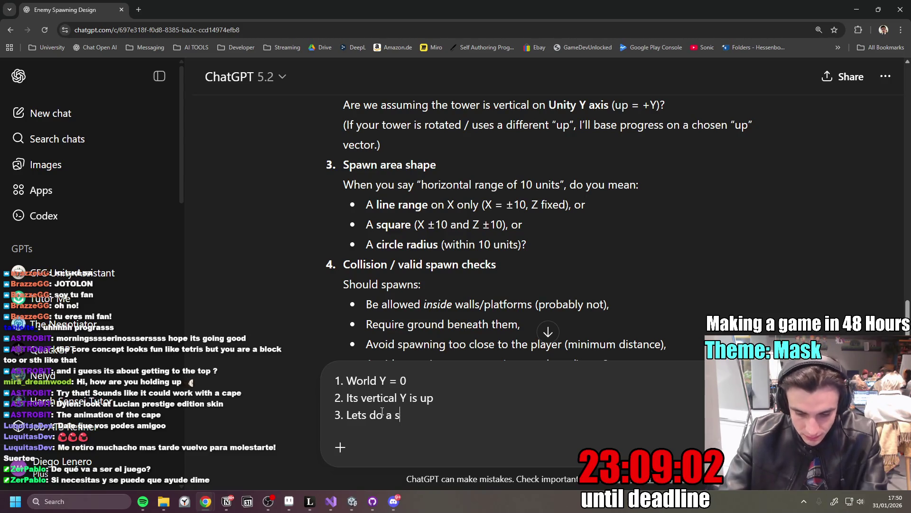
type("quare")
key("shift+Return")
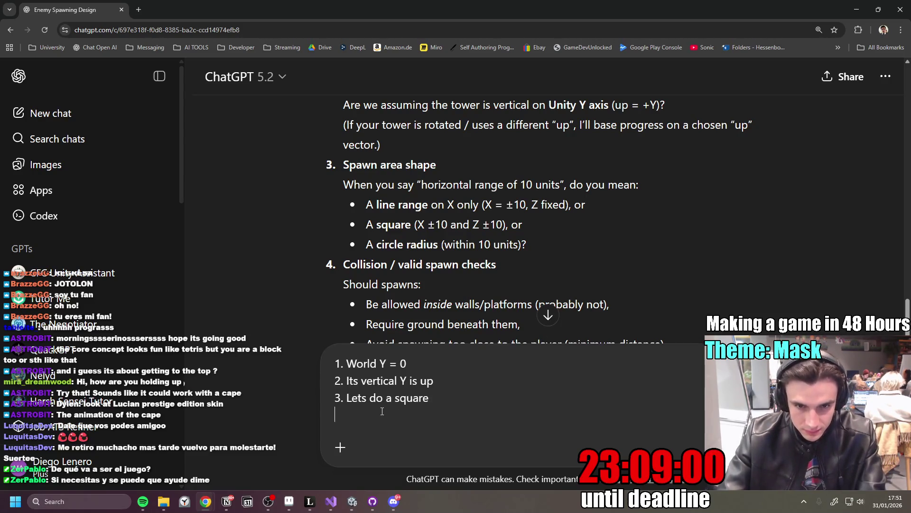
- Answer 4 with 'Ignore all of this for now to keep it simple' and 5 with 'Just cooldown between spawns'
type("4.")
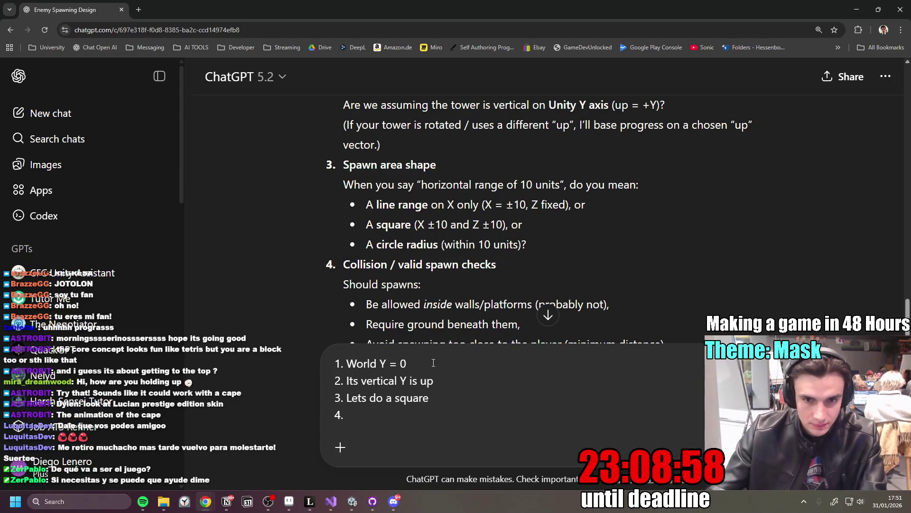
scroll(497, 246, "down", 2)
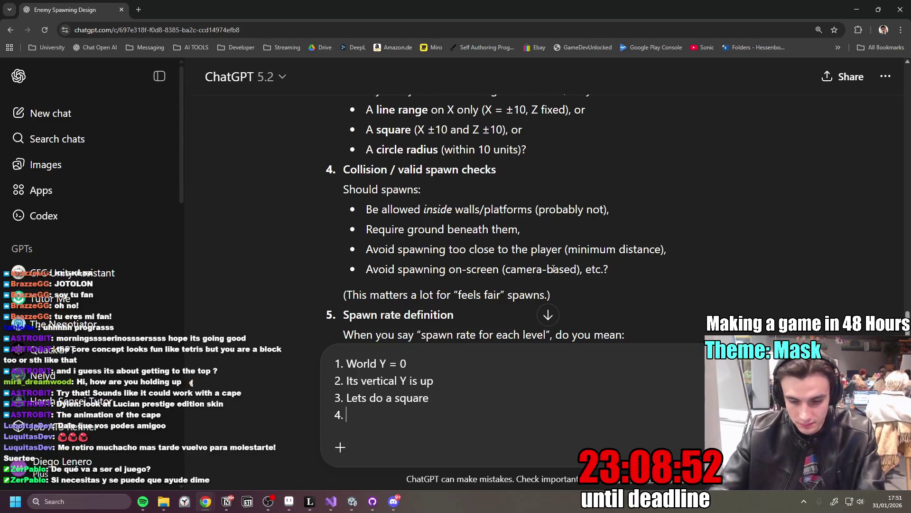
type("Ignore all of this for now to keep it simple")
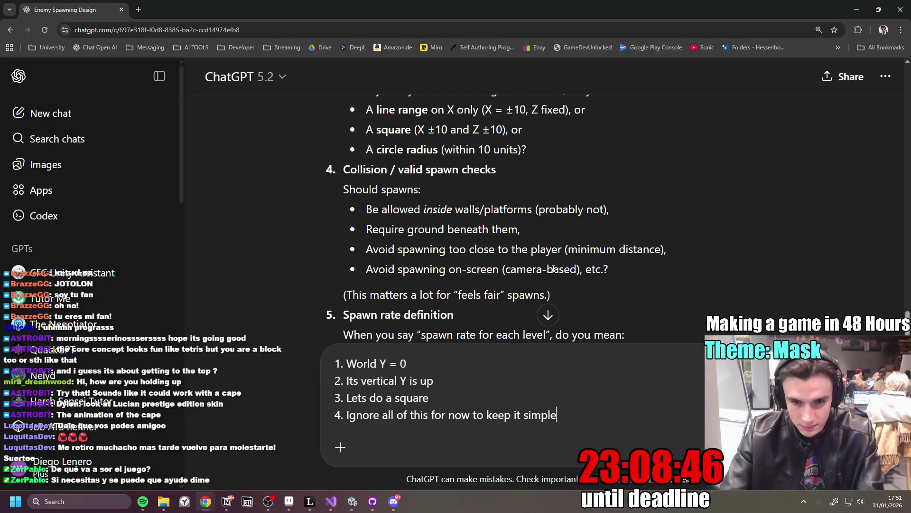
key("shift+Return")
type("5.")
scroll(479, 168, "down", 4)
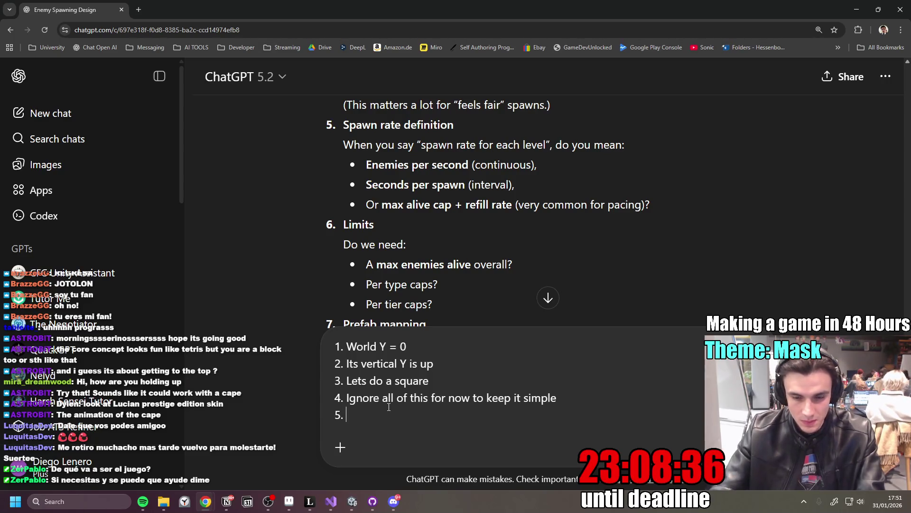
type("Sp")
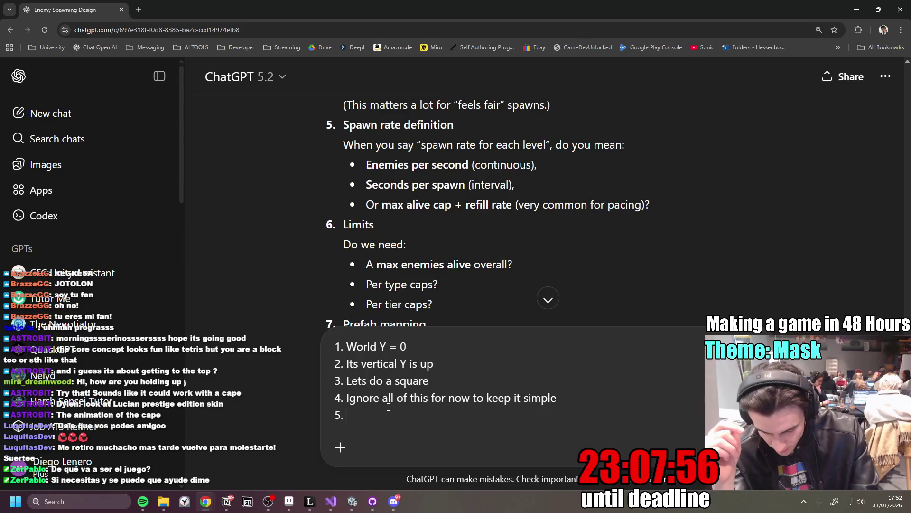
type("Just cooldown between spawns")
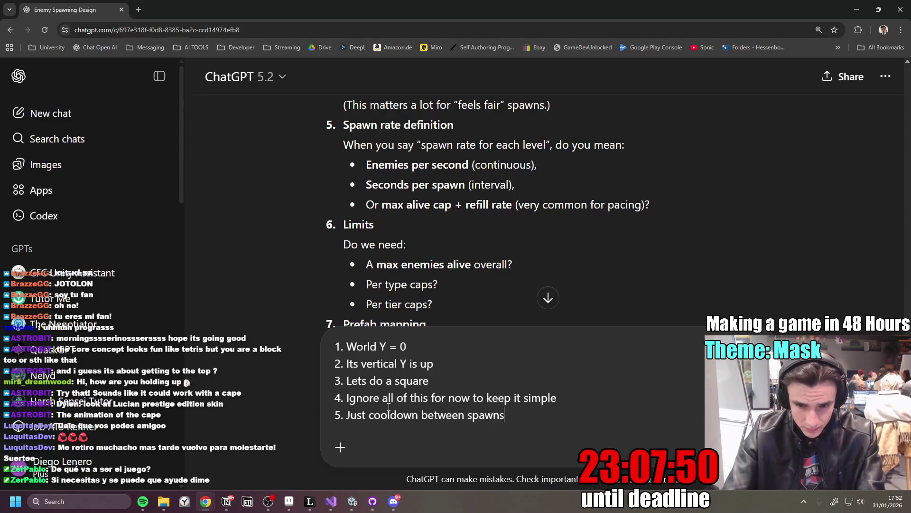
- Add answers 6 'NO CAP' and 7 '9 Prefabs to be assigned', then send the reply
key("shift+Return")
type("6.")
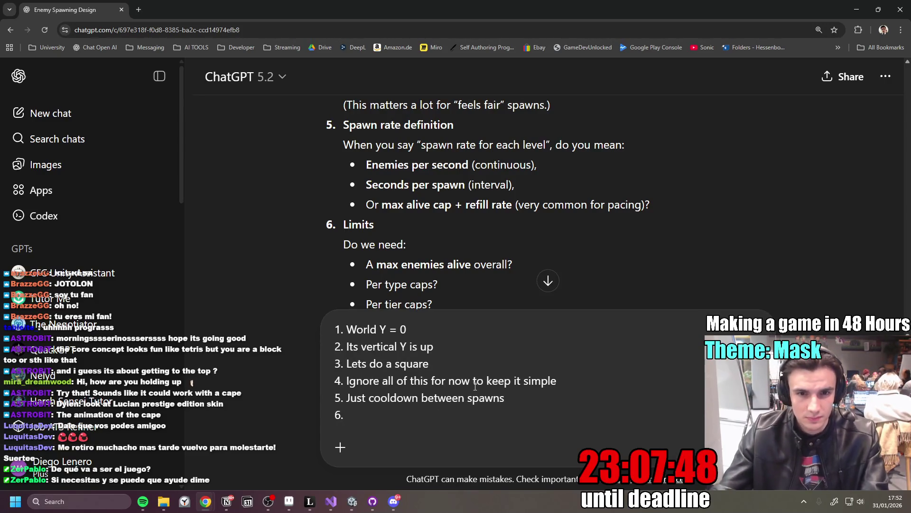
scroll(564, 218, "down", 2)
type("NO CAP")
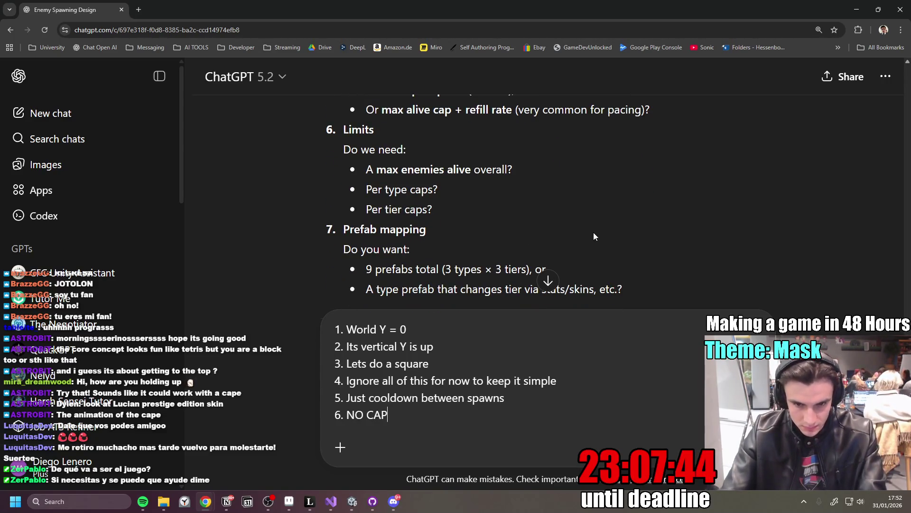
key("shift+Return")
type("7.")
scroll(594, 232, "down", 2)
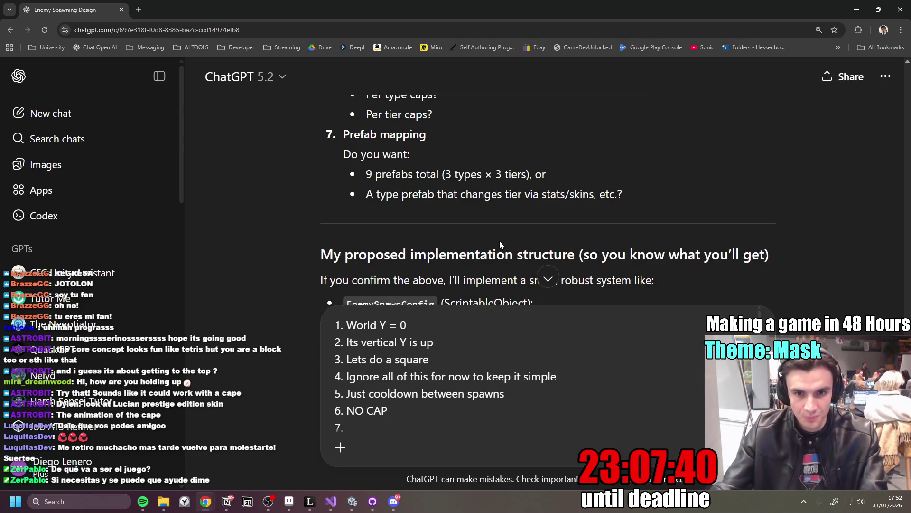
type("9 Prefabs to be asasign")
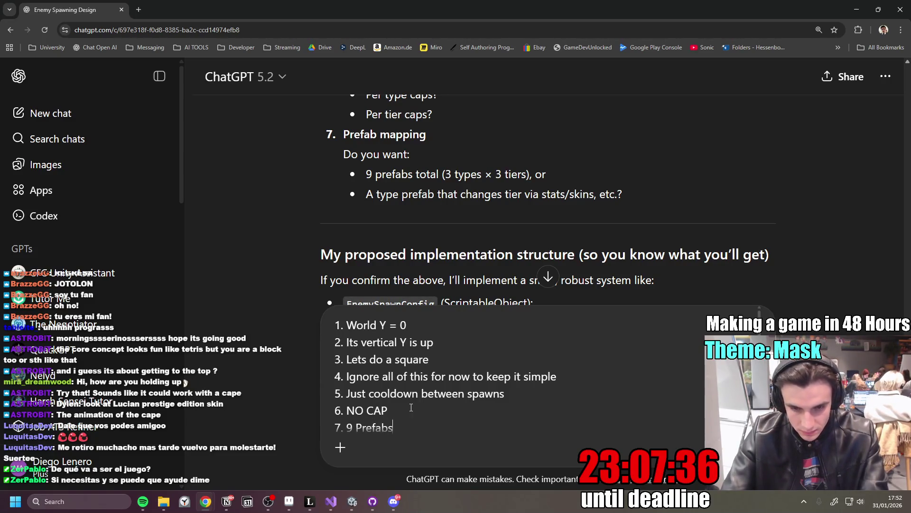
key("BackSpace")
key("BackSpace")
key("BackSpace")
type("signed")
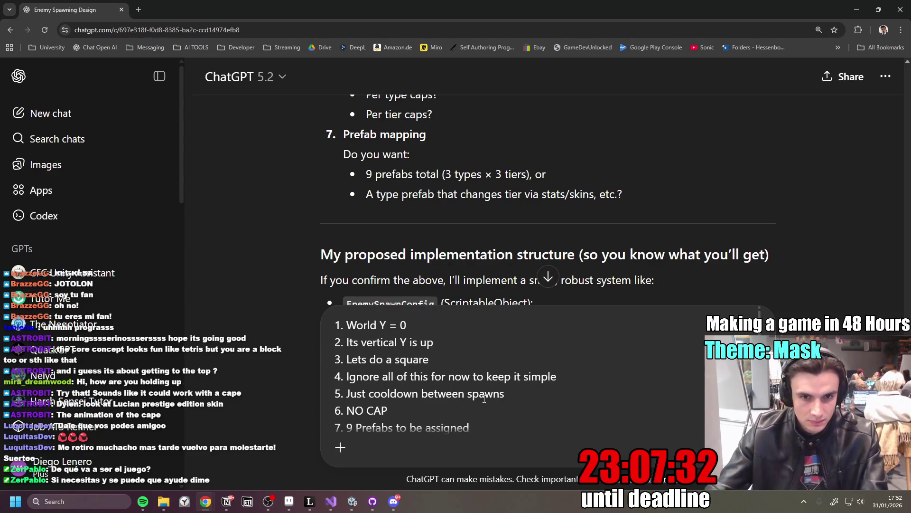
scroll(589, 237, "down", 2)
scroll(518, 230, "down", 5)
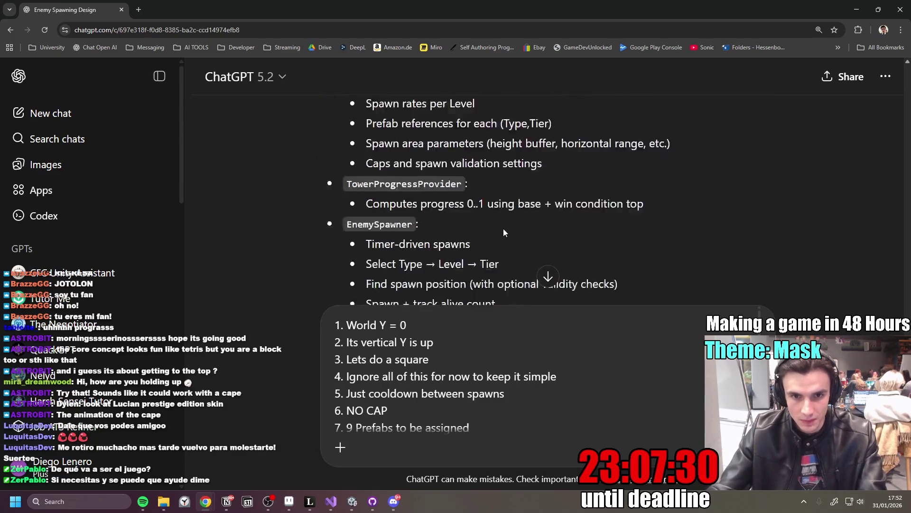
key("Return")
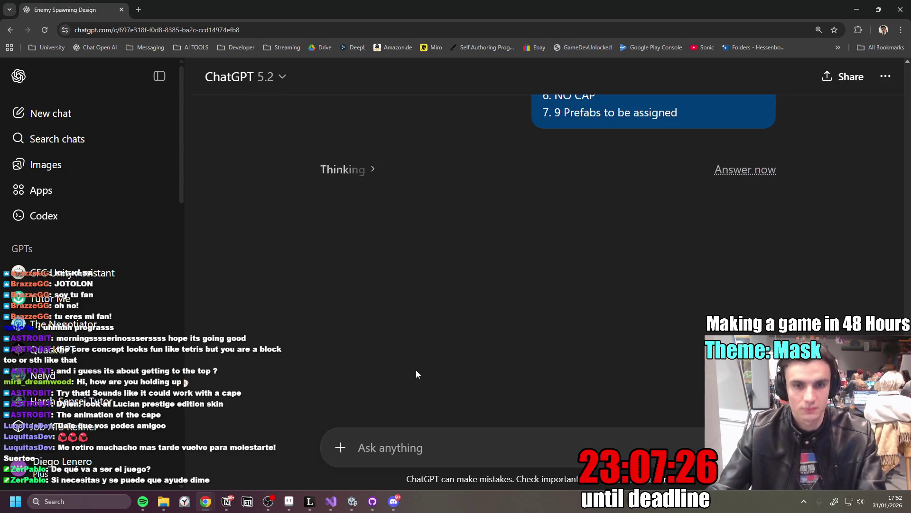
left_click(353, 501)
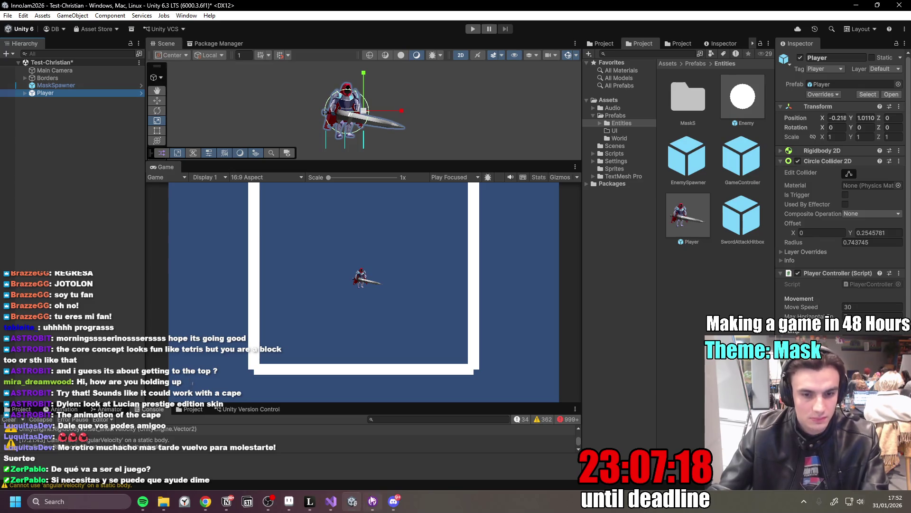
- Get past GitHub Desktop back to Unity and clear the Player selection
mouse_move(206, 501)
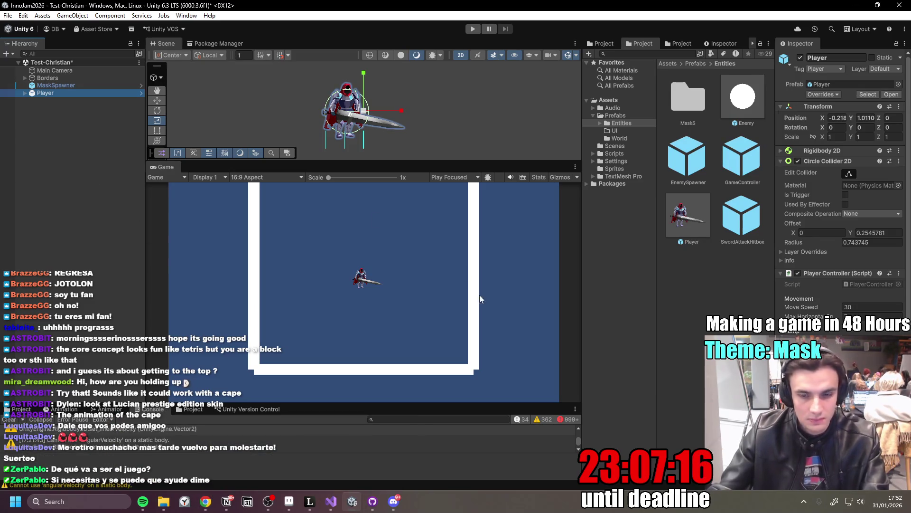
left_click(374, 504)
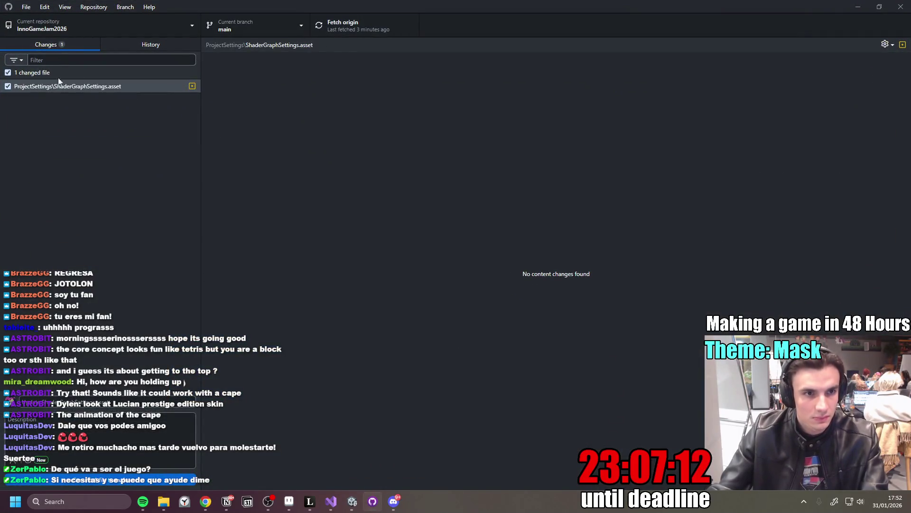
left_click(858, 7)
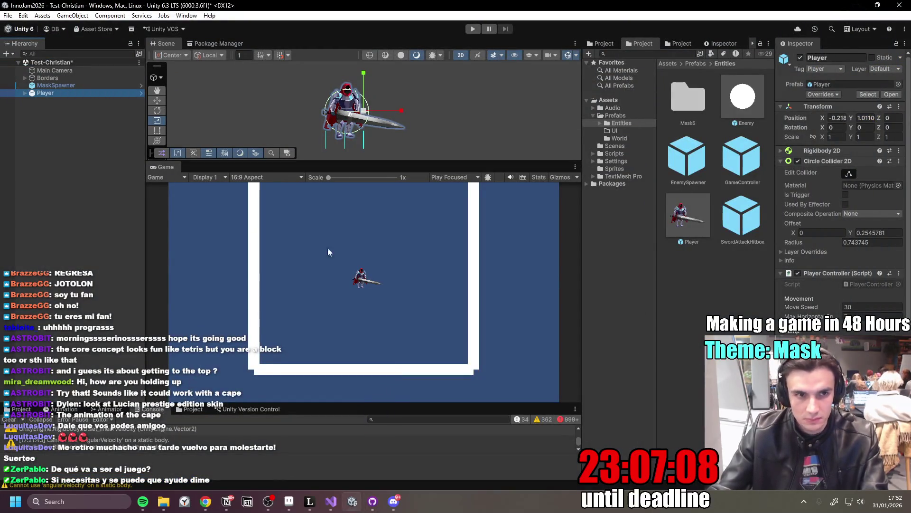
left_click(90, 170)
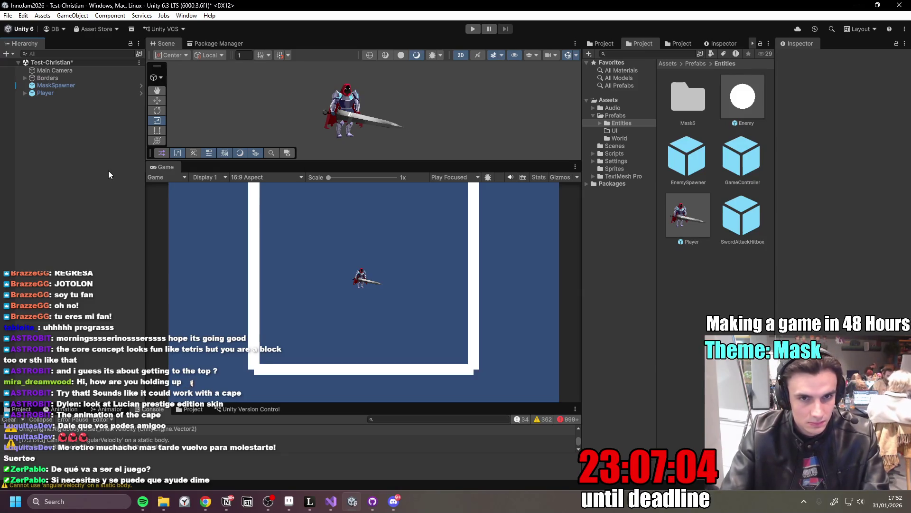
- Create an empty GameObject with Ctrl+Shift+N and name it GameDifficultyManager
key("ctrl+shift+n")
type("Dyn")
key("BackSpace")
key("BackSpace")
key("BackSpace")
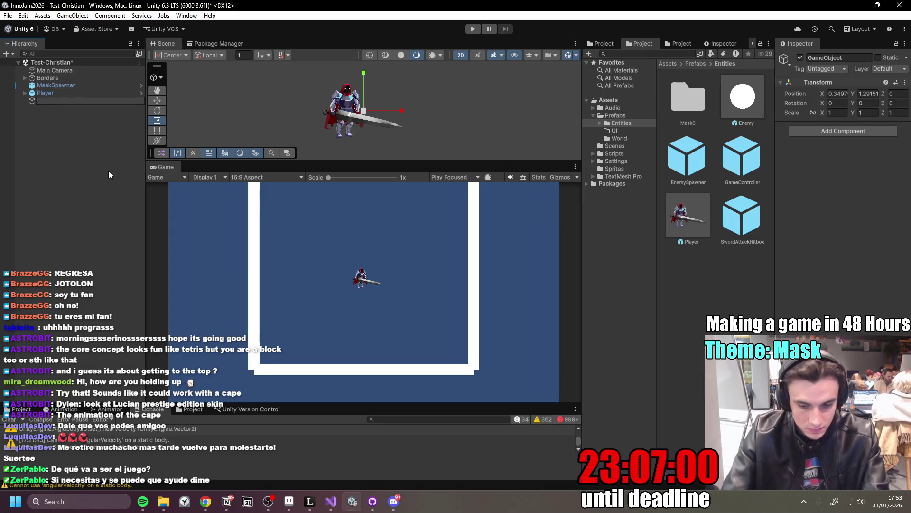
type("Game")
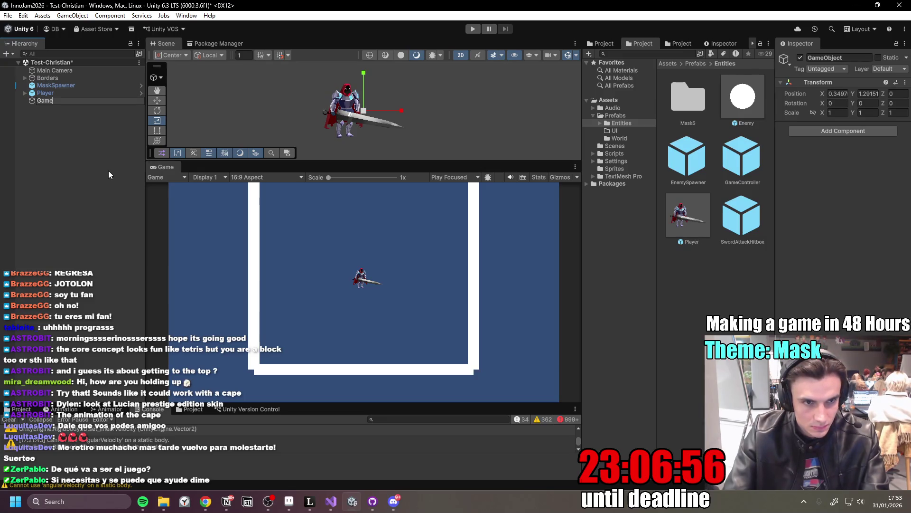
type("DifficultyManager")
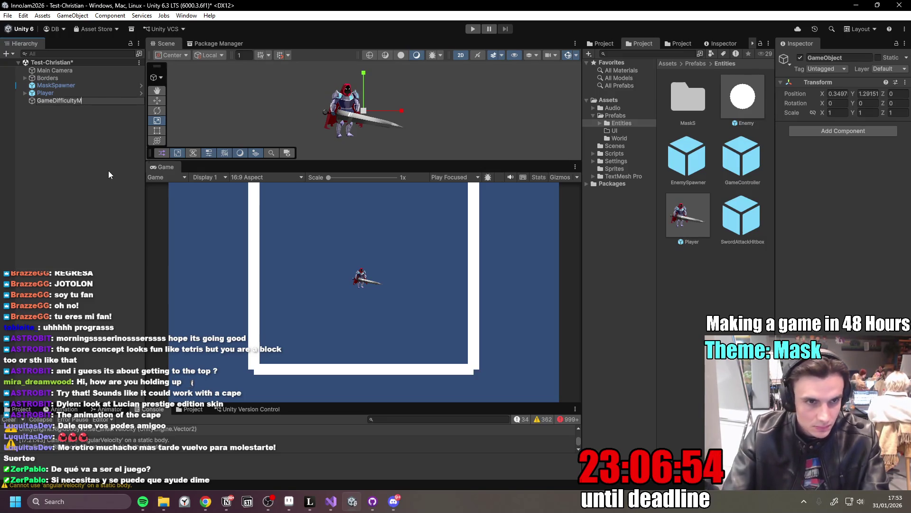
key("Return")
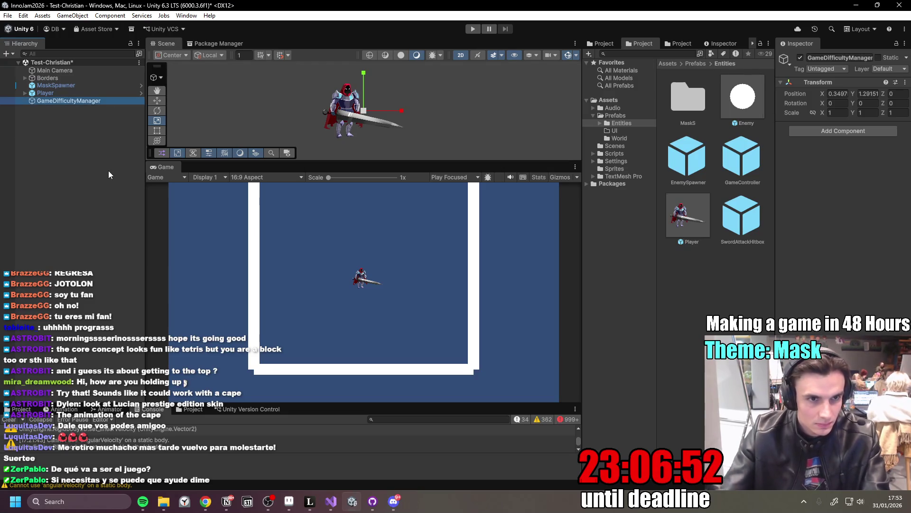
- Reset GameDifficultyManager's Transform so it sits at the origin
left_click(905, 82)
left_click(807, 92)
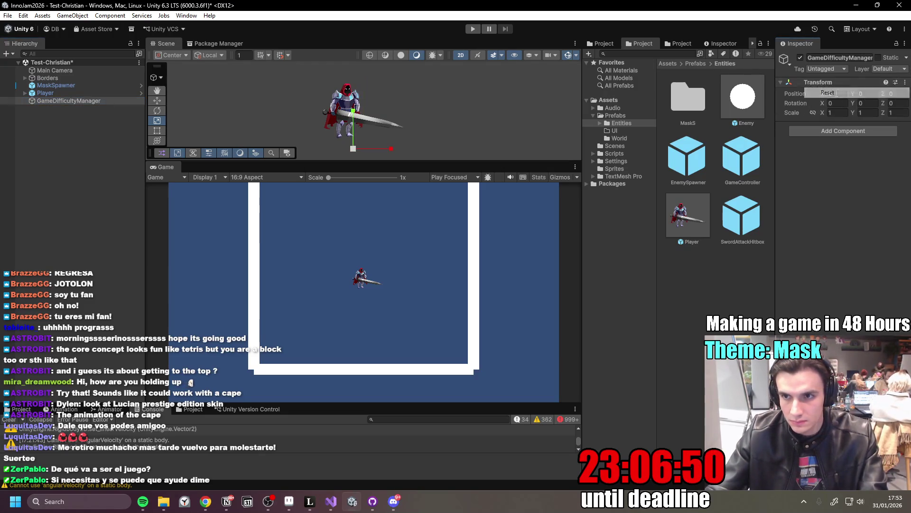
double_click(78, 101)
left_click(66, 94)
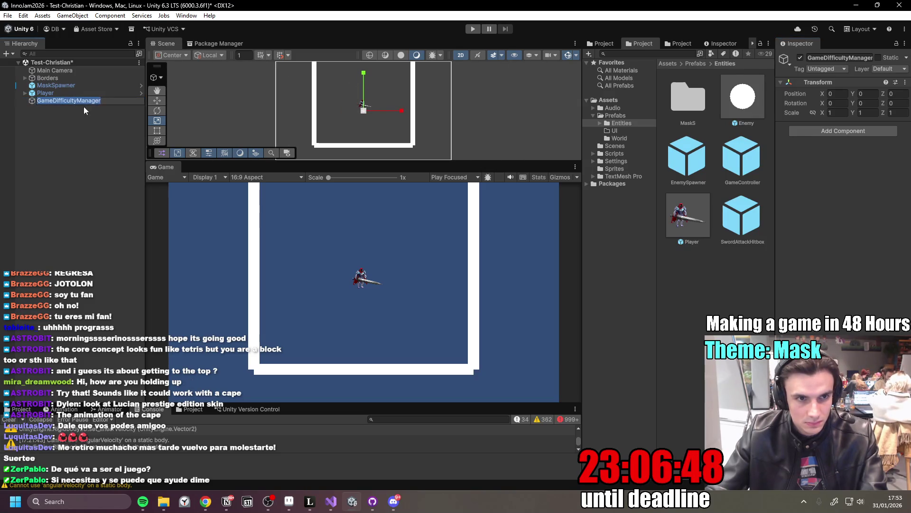
left_click(69, 101)
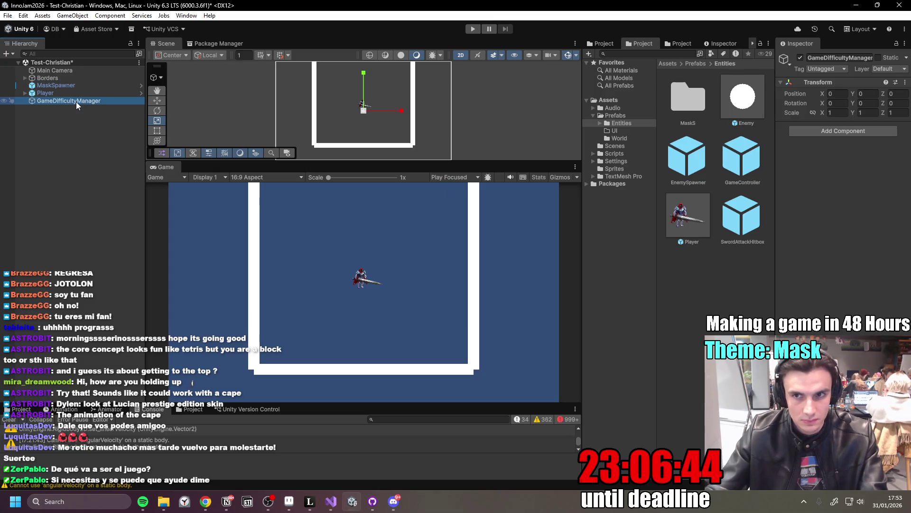
- Save GameDifficultyManager as a prefab in Assets/Prefabs and open it in Prefab Mode
left_click(695, 64)
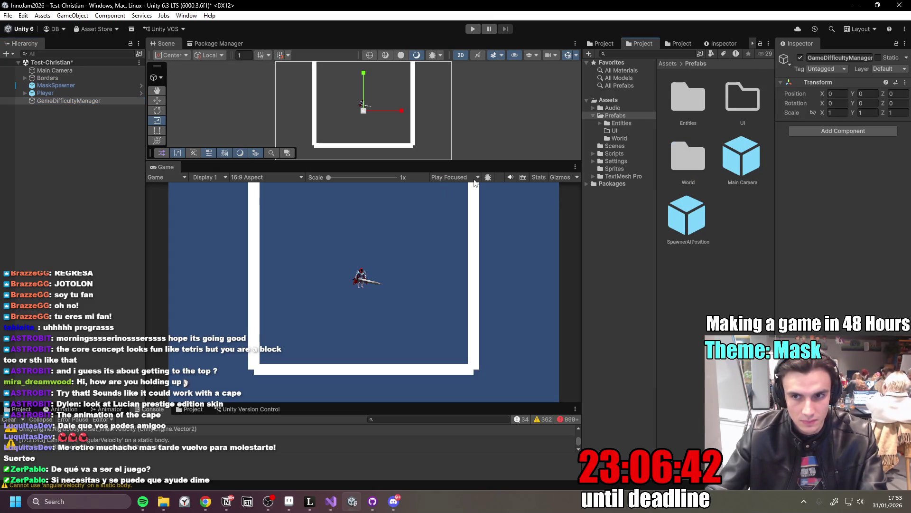
mouse_move(69, 101)
left_mouse_down()
mouse_move(119, 102)
mouse_move(664, 253)
mouse_move(739, 303)
mouse_move(716, 291)
left_mouse_up()
double_click(743, 164)
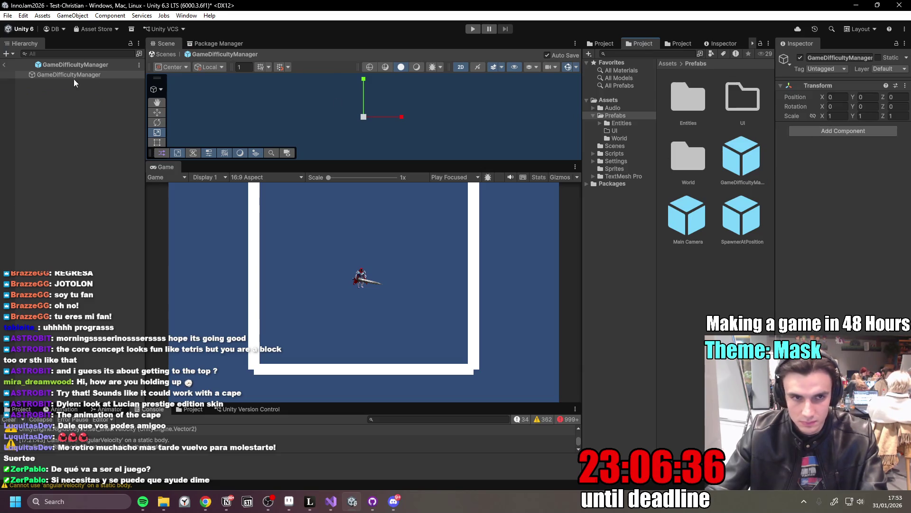
left_click(97, 74)
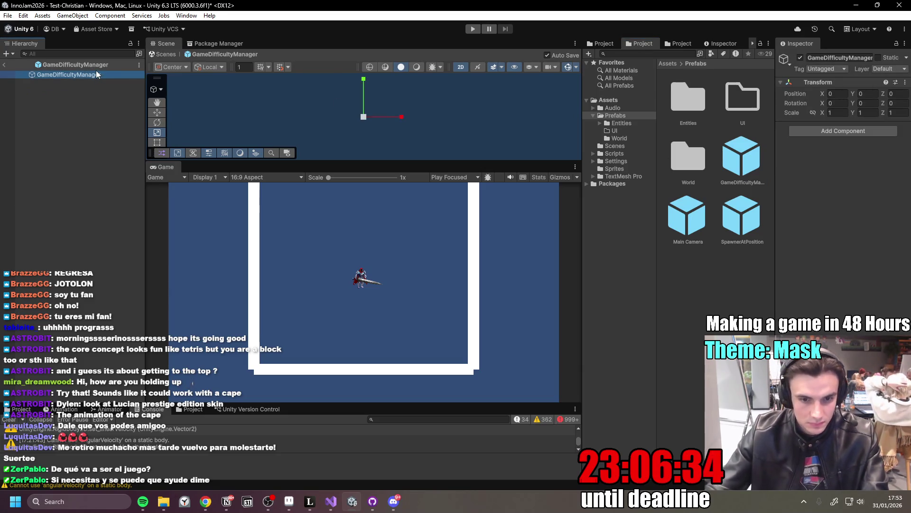
key("alt+Tab")
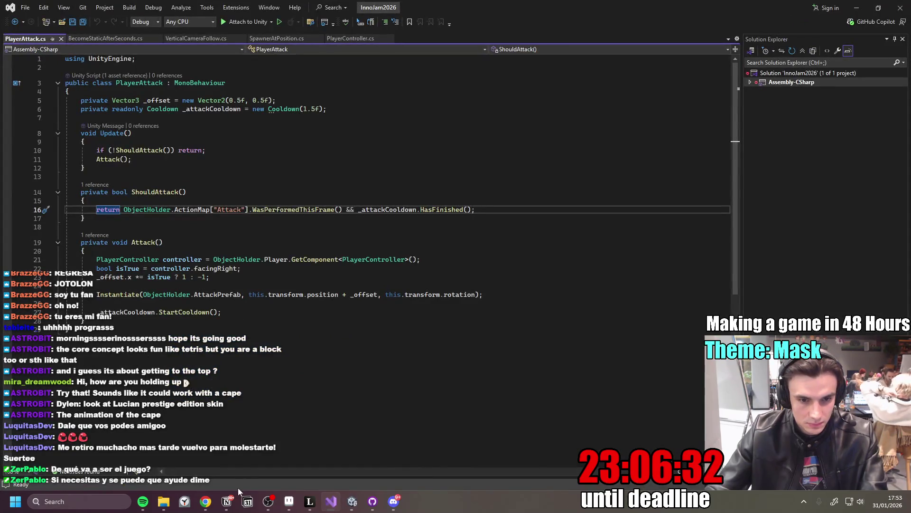
- Select the EnemySpawner class name in ChatGPT's generated spawner code
mouse_move(205, 502)
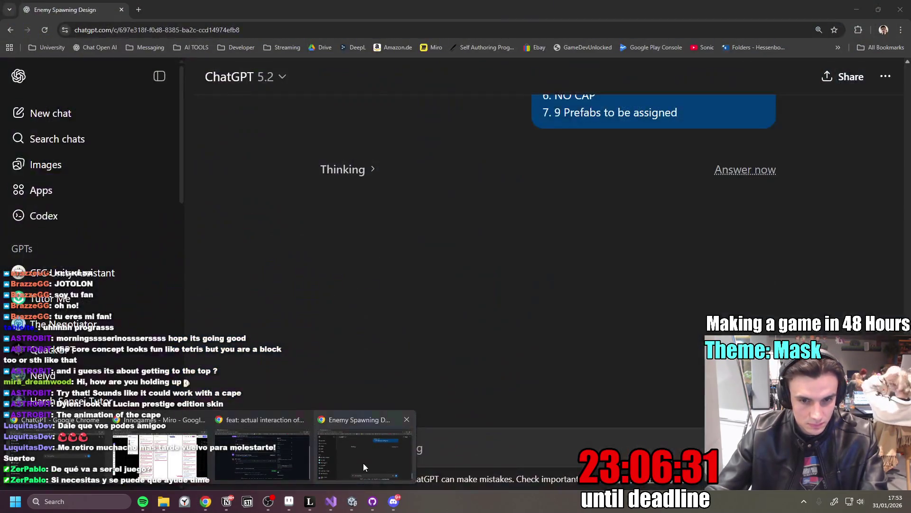
left_click(363, 467)
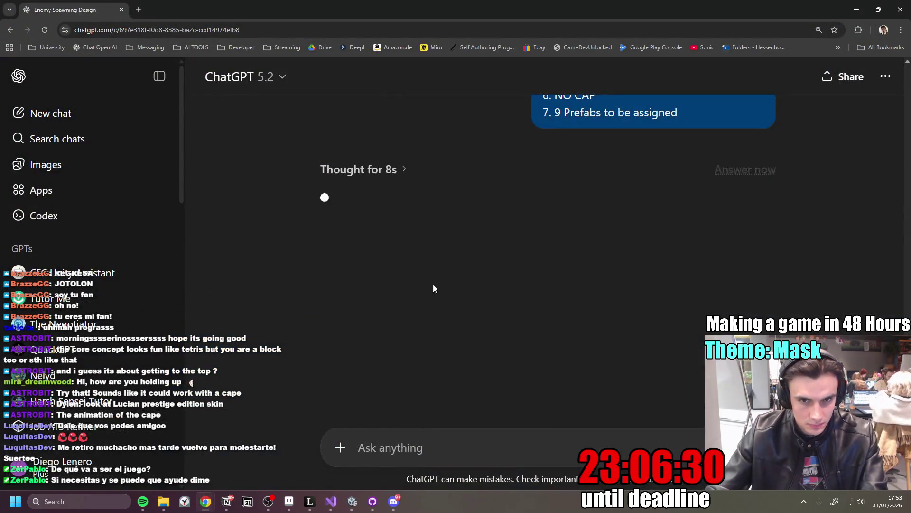
scroll(430, 265, "down", 3)
scroll(431, 266, "down", 4)
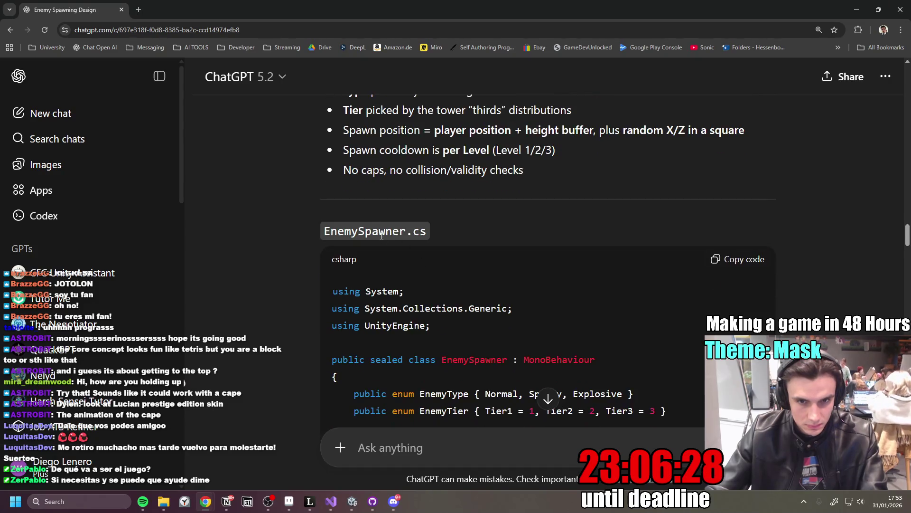
double_click(467, 218)
mouse_move(508, 217)
left_mouse_down()
mouse_move(431, 217)
mouse_move(444, 220)
left_mouse_up()
key("ctrl+c")
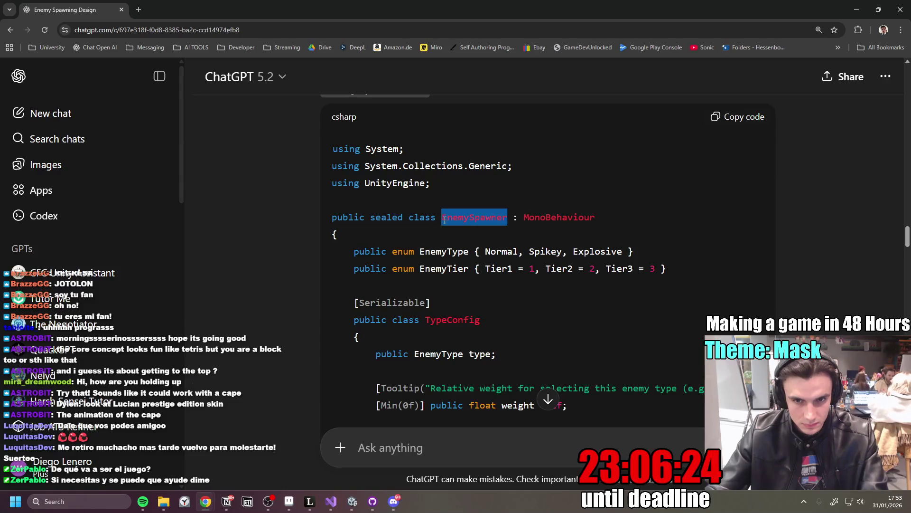
- In Unity, search the prefab's Add Component list for EnemySpawner
left_click(393, 502)
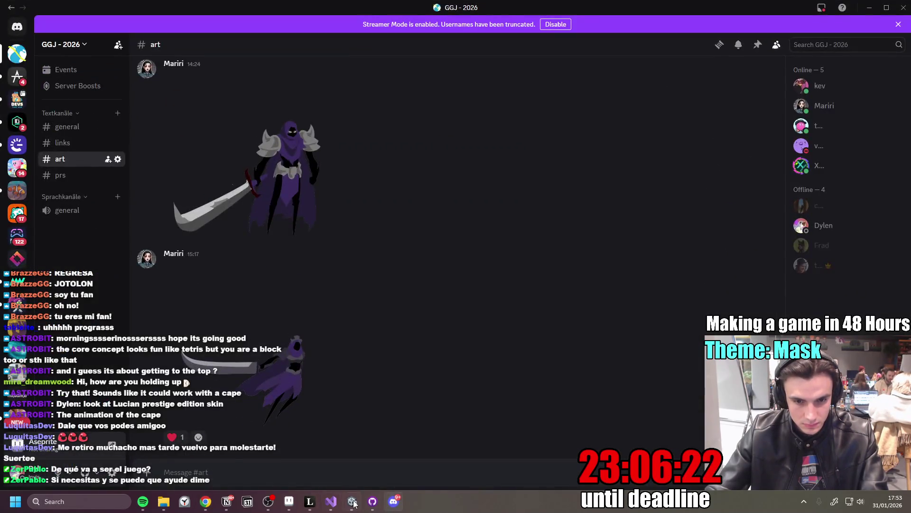
left_click(352, 501)
left_click(844, 131)
key("ctrl+v")
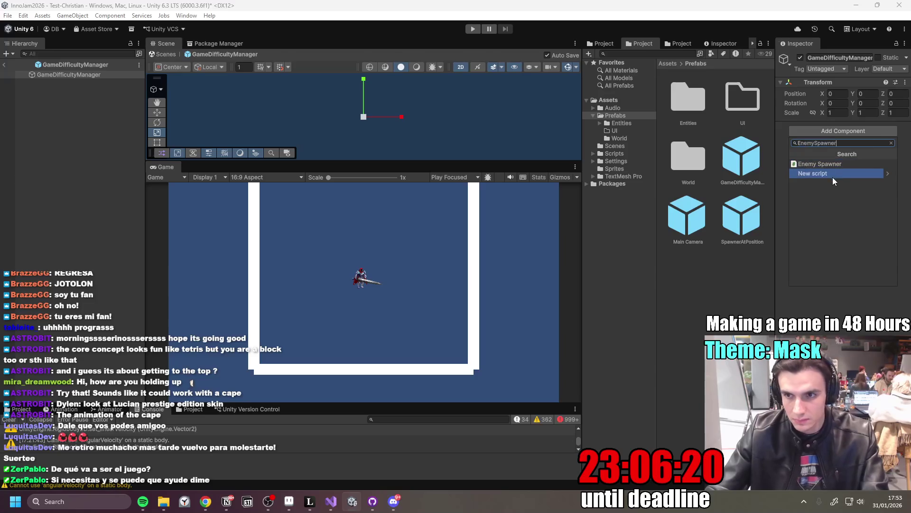
left_click(833, 178)
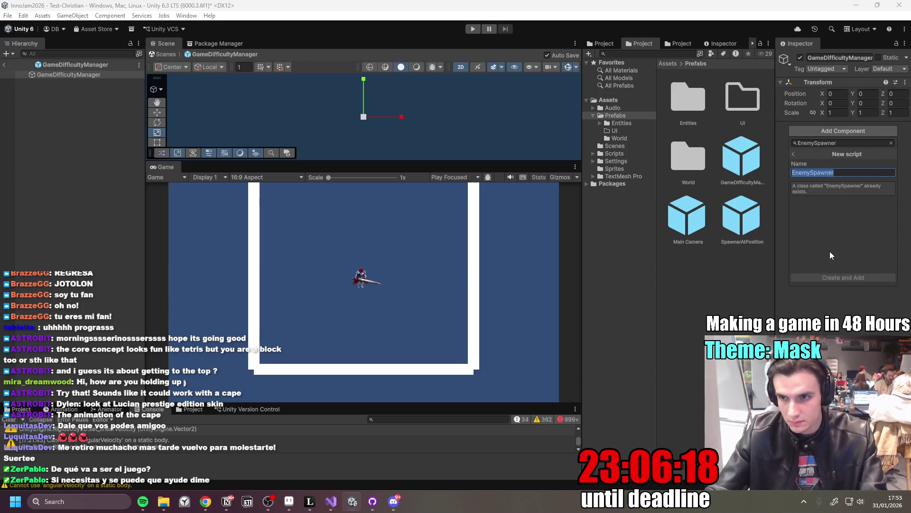
left_click(839, 175)
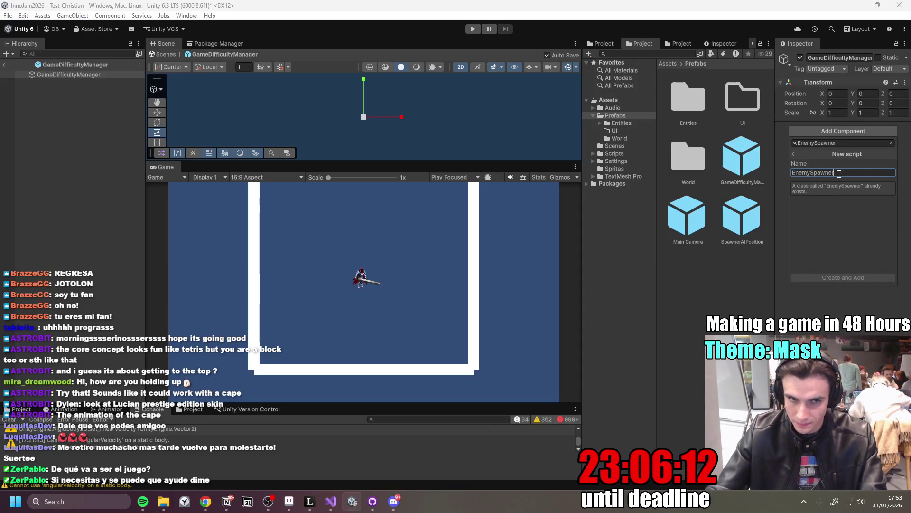
left_click(85, 76)
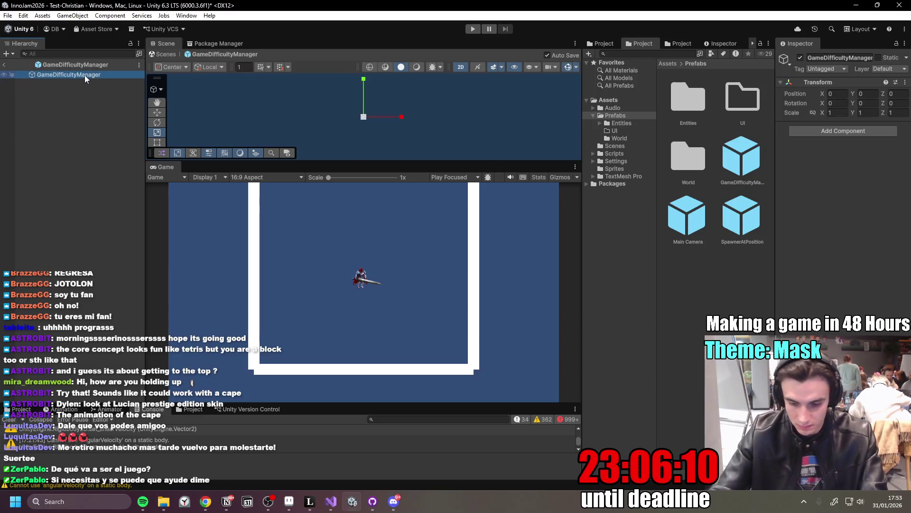
left_click(84, 75)
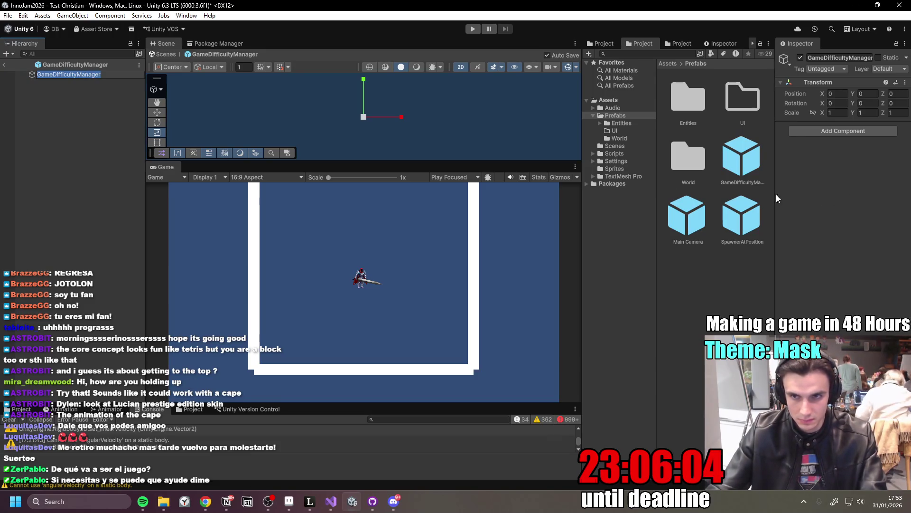
left_click(98, 95)
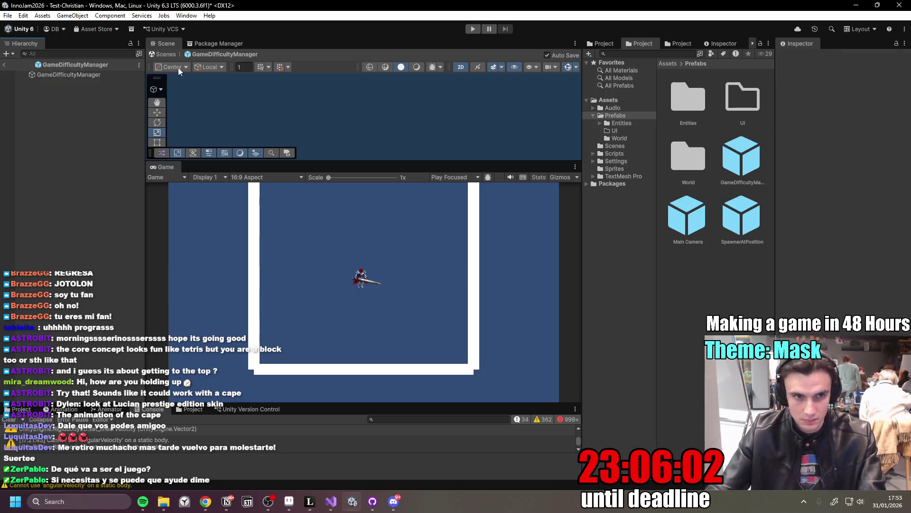
left_click(69, 74)
left_click(870, 133)
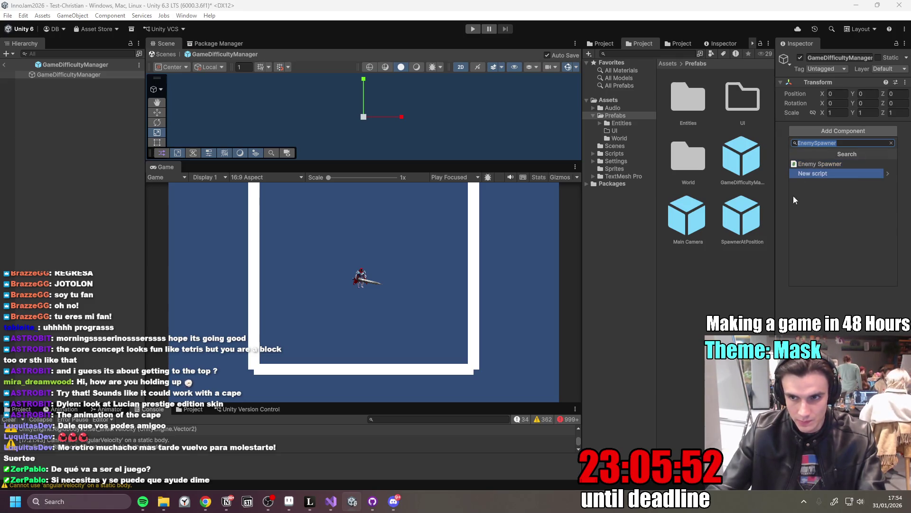
left_click(107, 76)
left_click(107, 76)
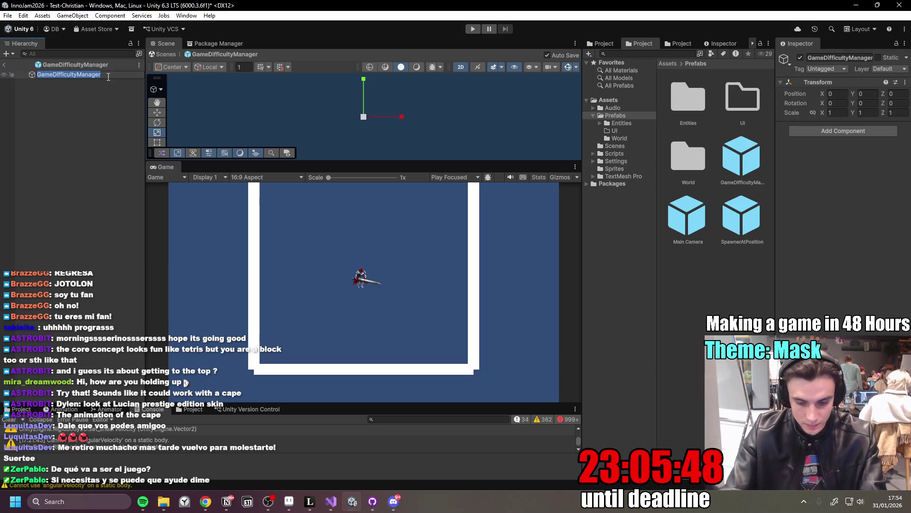
- Rename the prefab root and its prefab file to GameManager
type("G")
key("BackSpace")
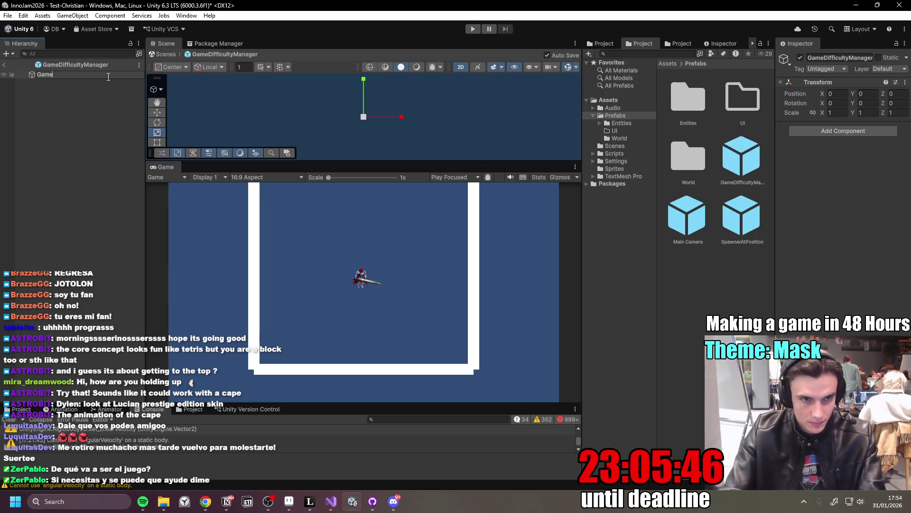
type("Manager")
key("Return")
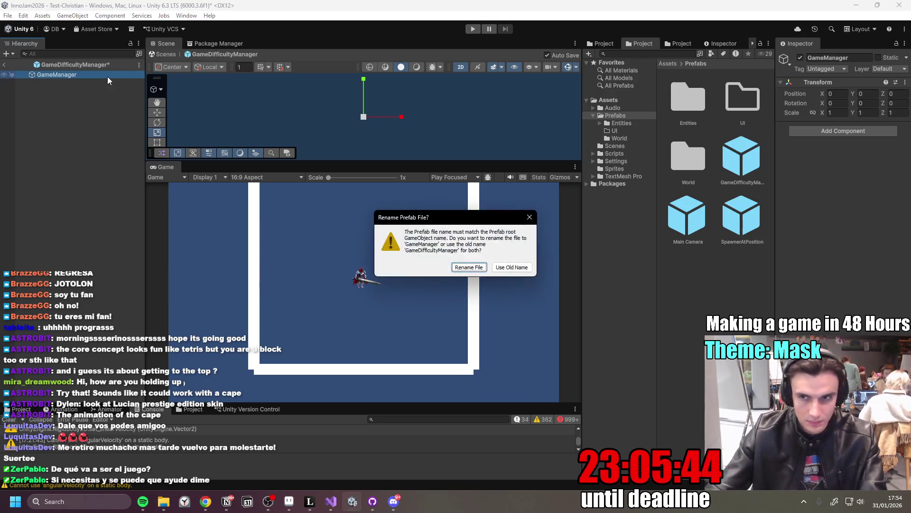
left_click(470, 268)
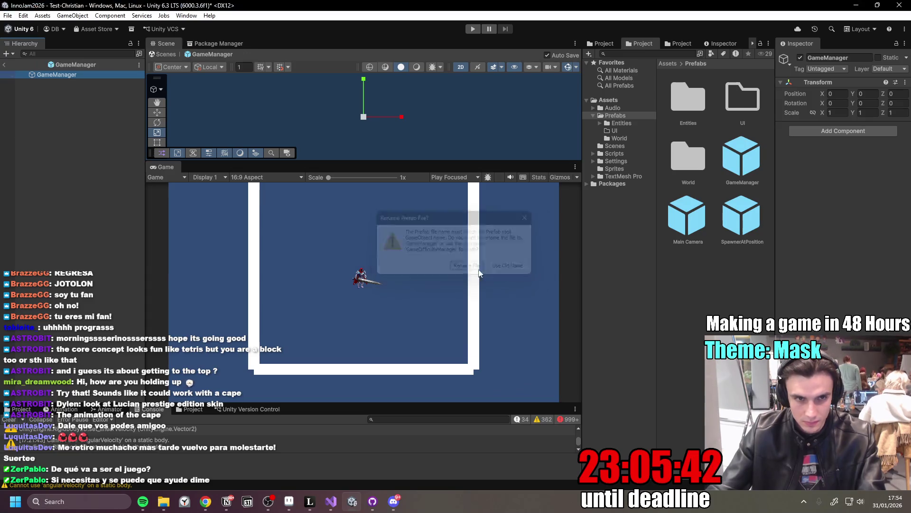
- Create a new DynamicEnemySpawner script, add it to GameManager, and save the script
left_click(874, 133)
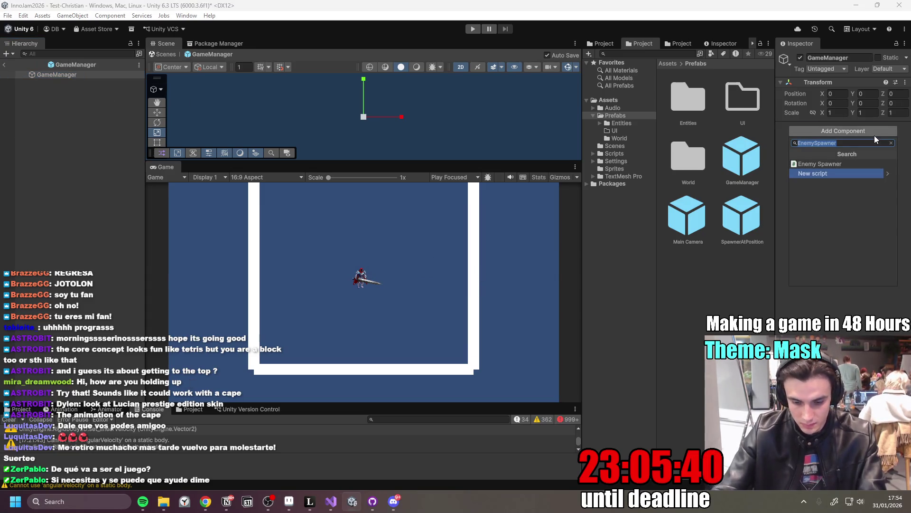
type("GameDifficultyManager")
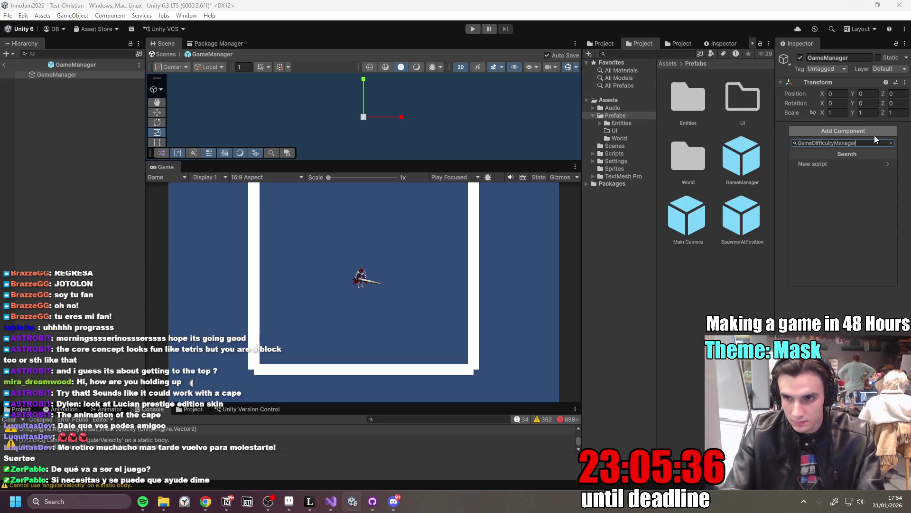
key("ctrl+a")
key("BackSpace")
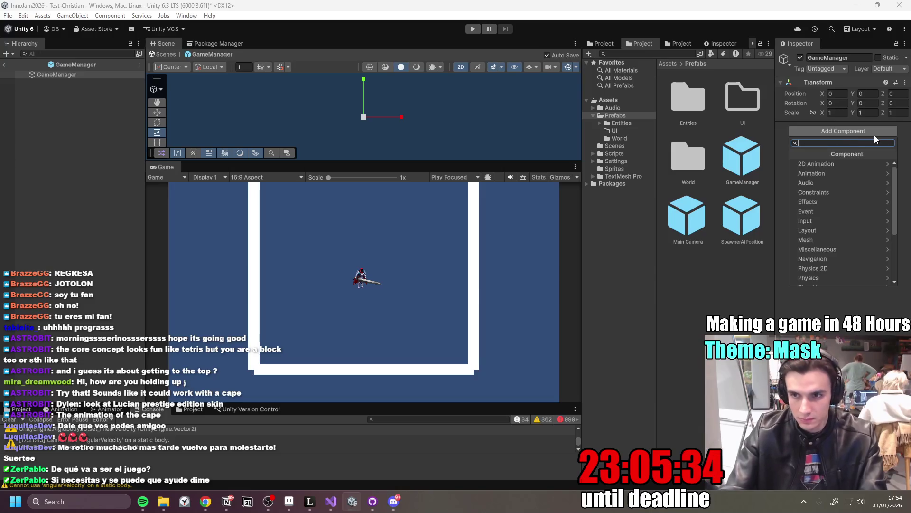
type("Dy")
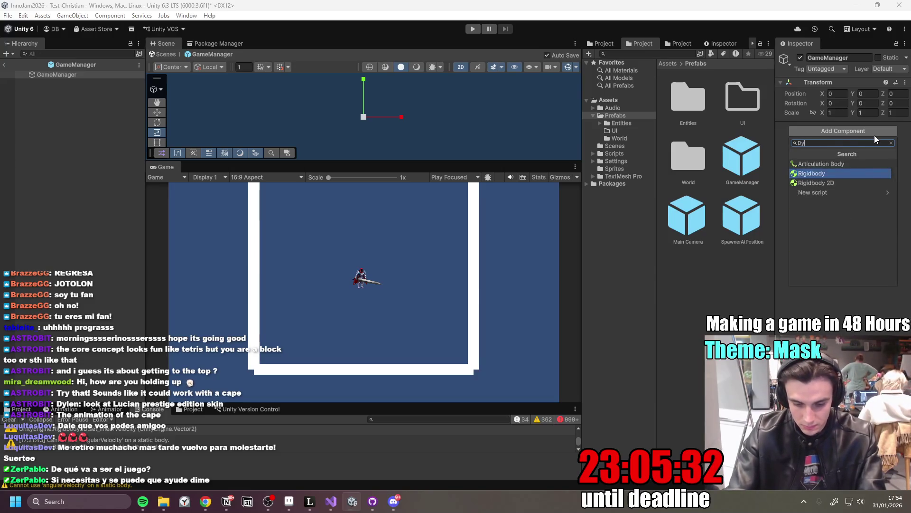
type("namicEnemySpawner")
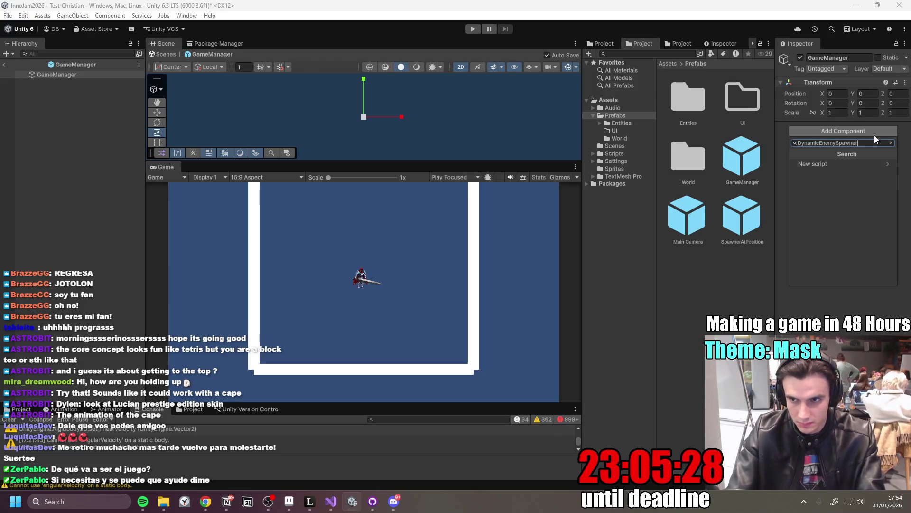
left_click(847, 164)
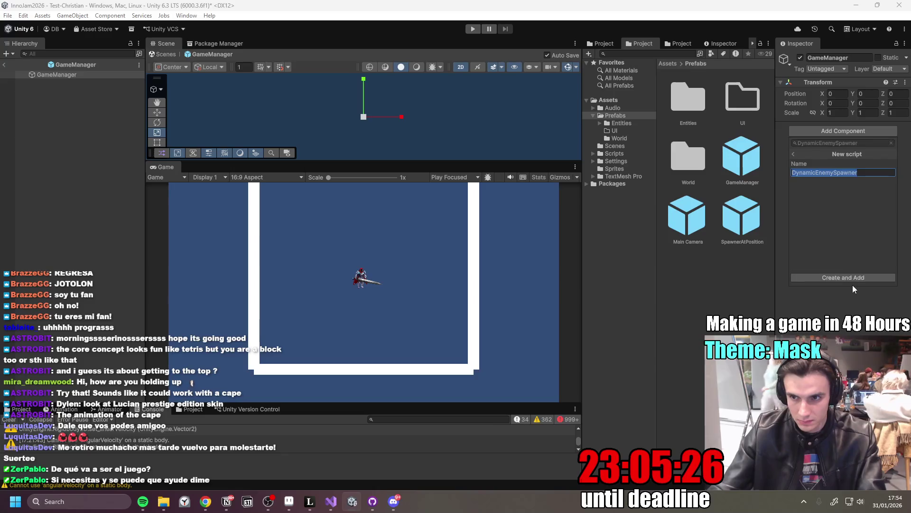
left_click(871, 276)
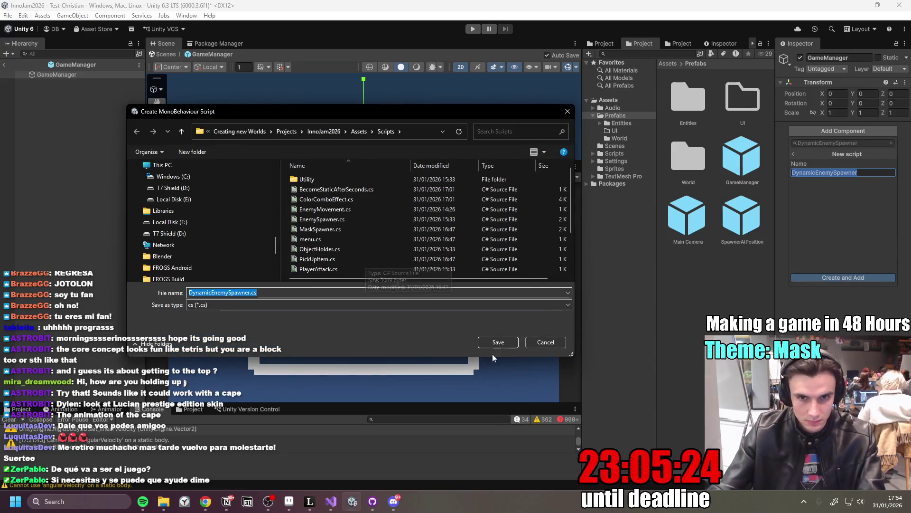
left_click(503, 347)
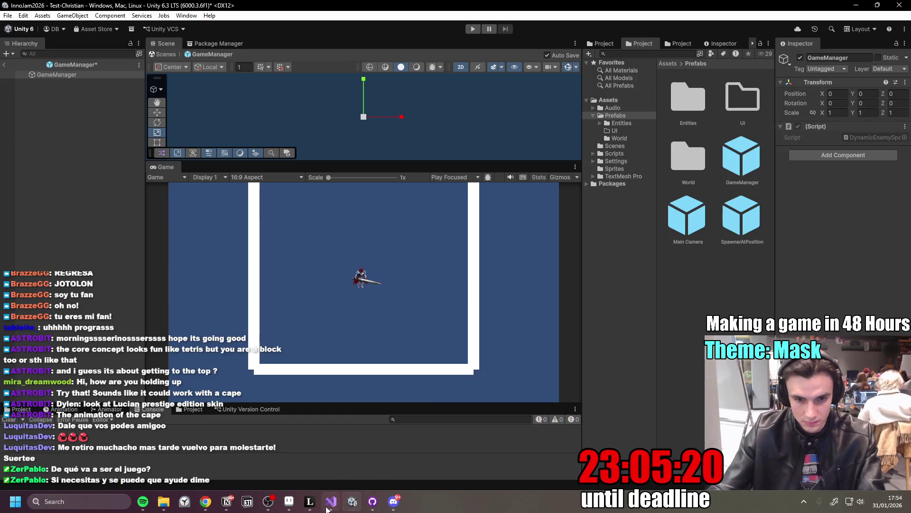
left_click(206, 501)
left_click(332, 460)
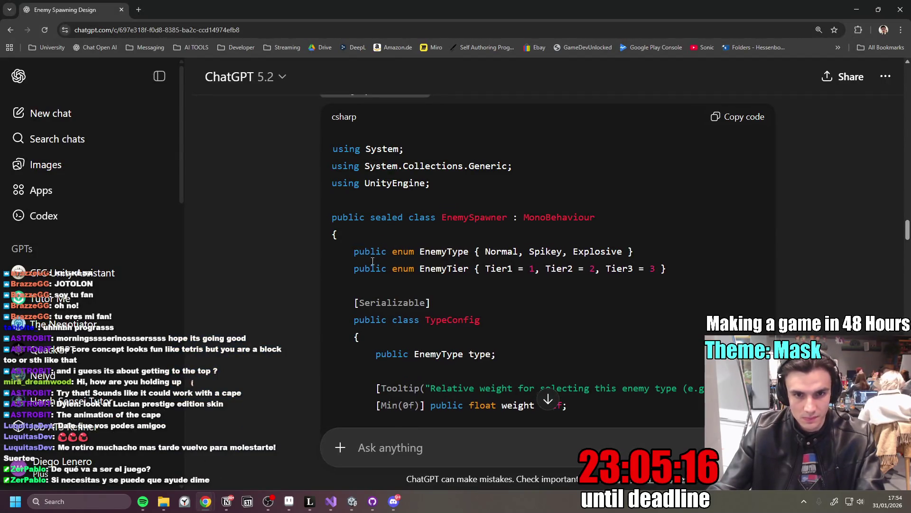
- Copy the EnemySpawner.cs code block from ChatGPT and switch back to Unity
scroll(407, 302, "up", 5)
scroll(412, 303, "up", 2)
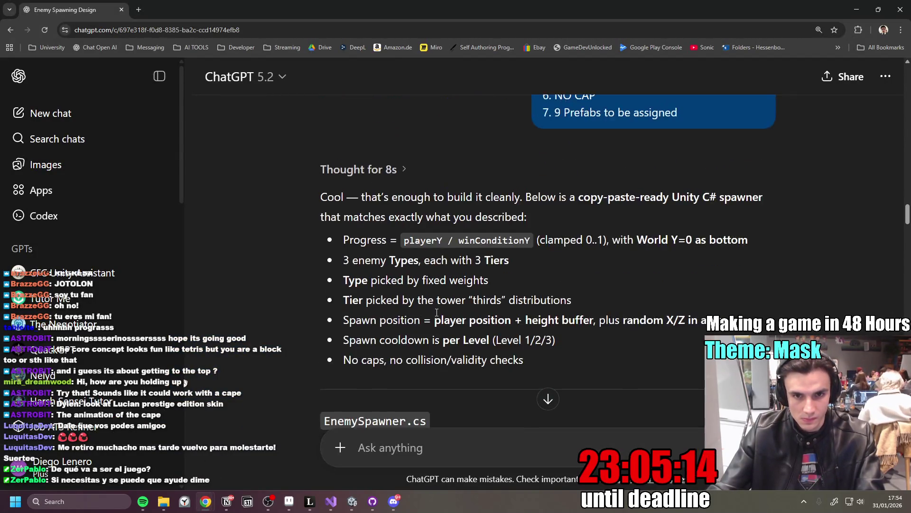
scroll(399, 290, "down", 5)
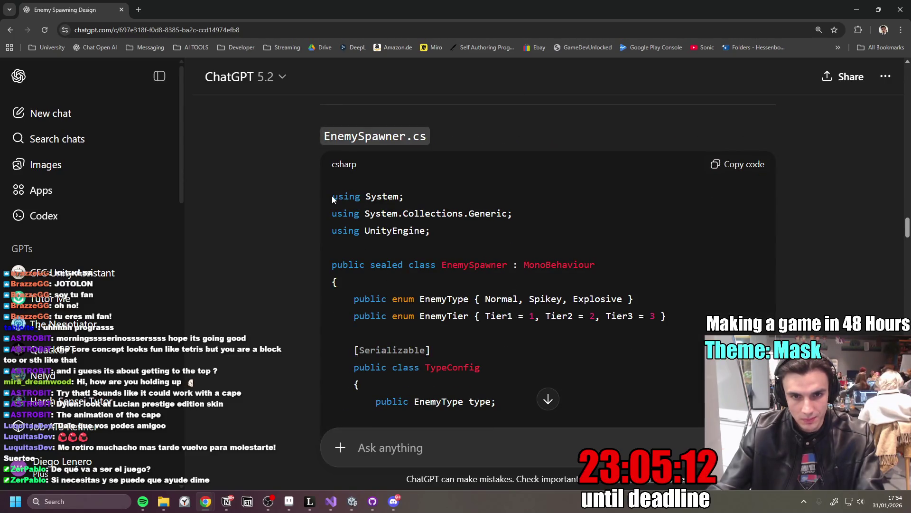
left_click(739, 167)
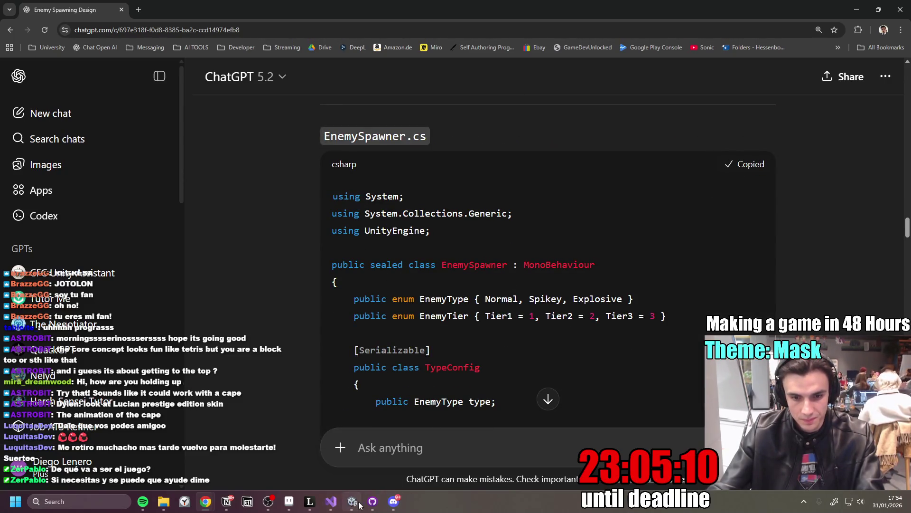
key("alt+Tab")
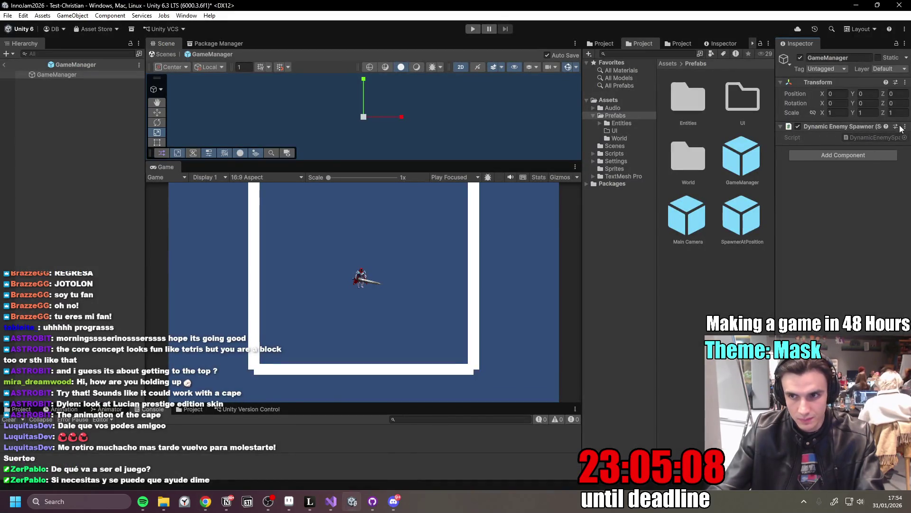
- Open the spawner script in Visual Studio and replace all its code with the copied spawner code
left_click(906, 126)
left_click(831, 263)
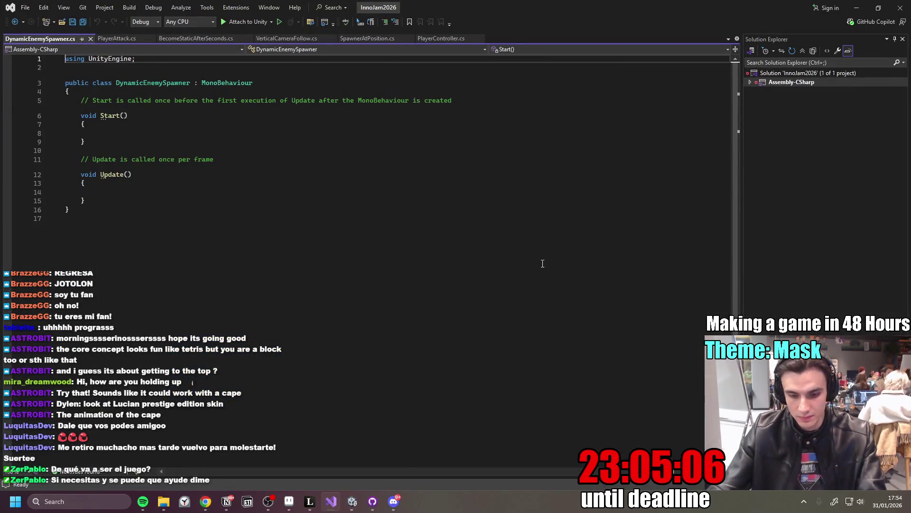
key("ctrl+a")
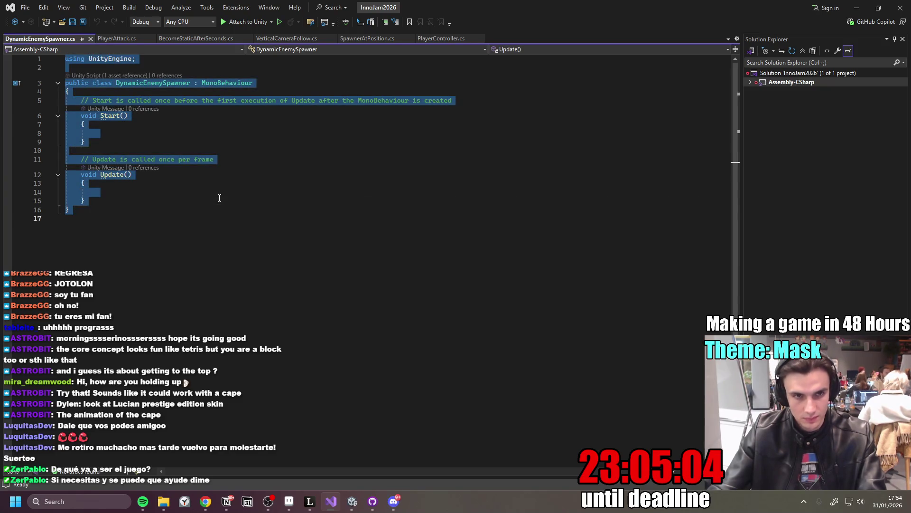
key("ctrl+v")
- Rename the class from EnemySpawner to DynamicEnemySpawner and save the script
scroll(278, 229, "up", 20)
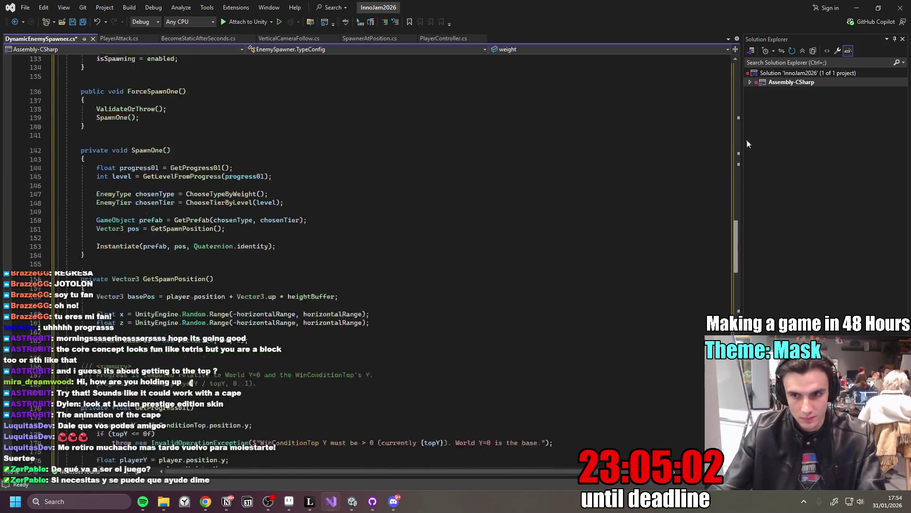
double_click(173, 99)
type("Dynamic")
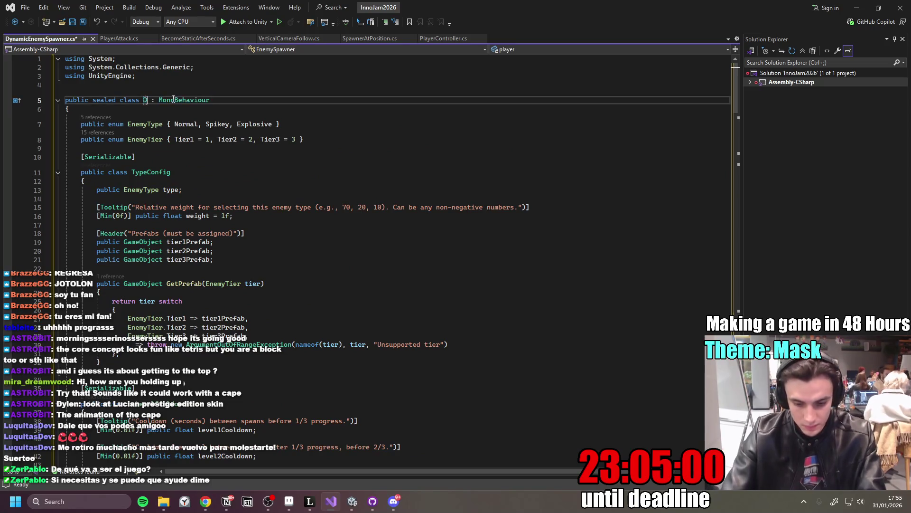
type("EnemySpawner")
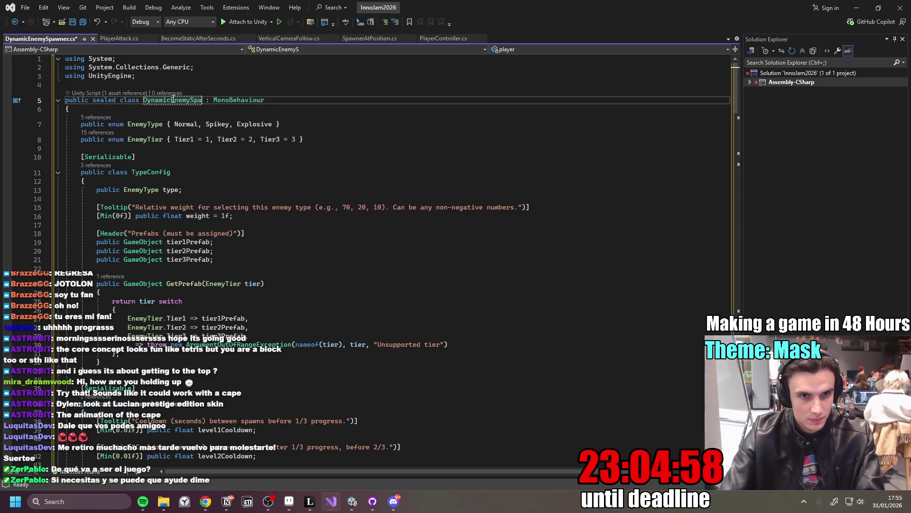
left_click(421, 137)
key("ctrl+s")
left_click(865, 8)
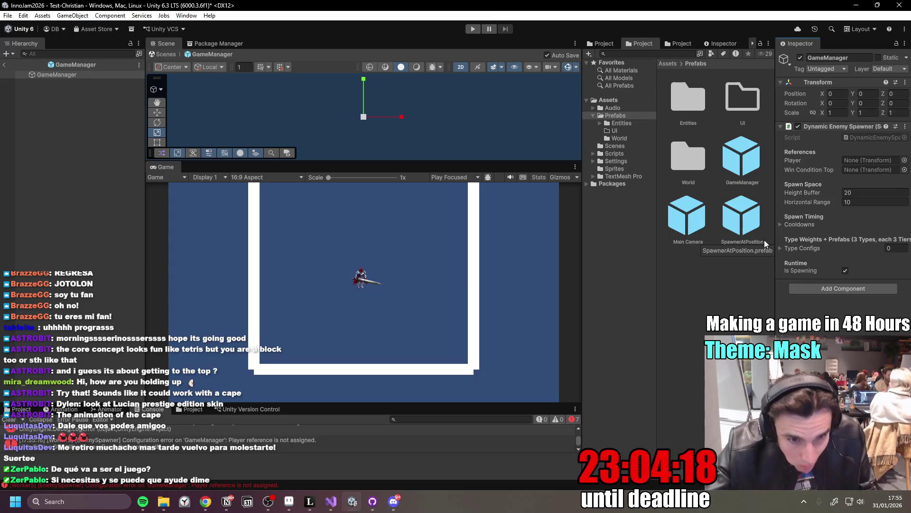
- Drag the Game/Console divider up to enlarge the Console, then partly back down
key("alt+Tab")
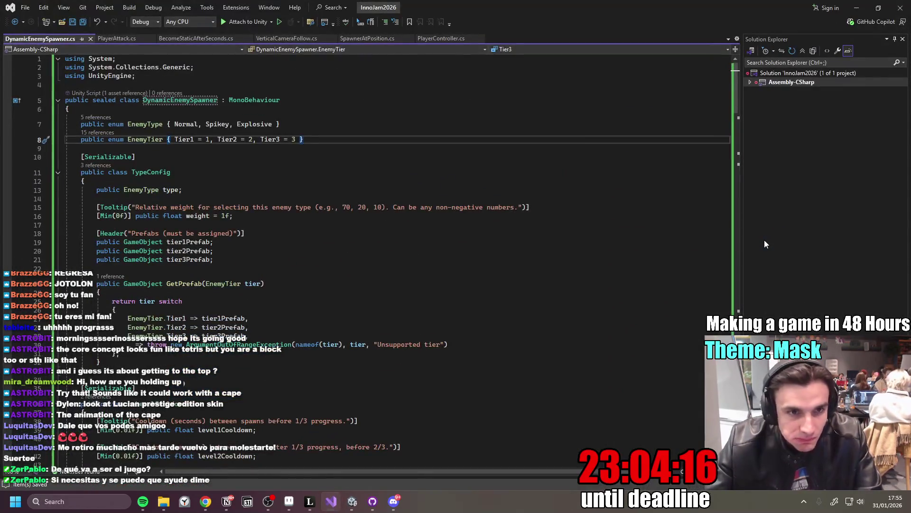
key("alt+Tab")
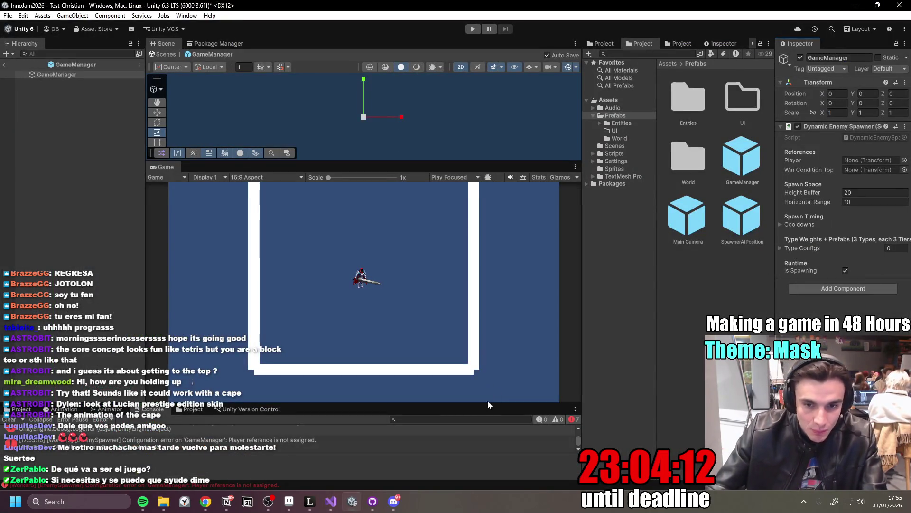
left_click_drag(484, 405, 347, 291)
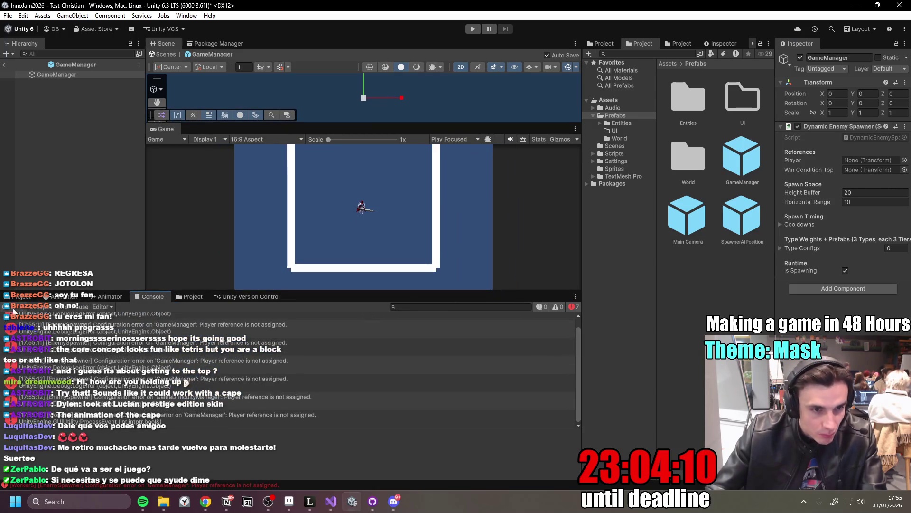
mouse_move(418, 291)
left_mouse_down()
mouse_move(407, 364)
mouse_move(415, 341)
left_mouse_up()
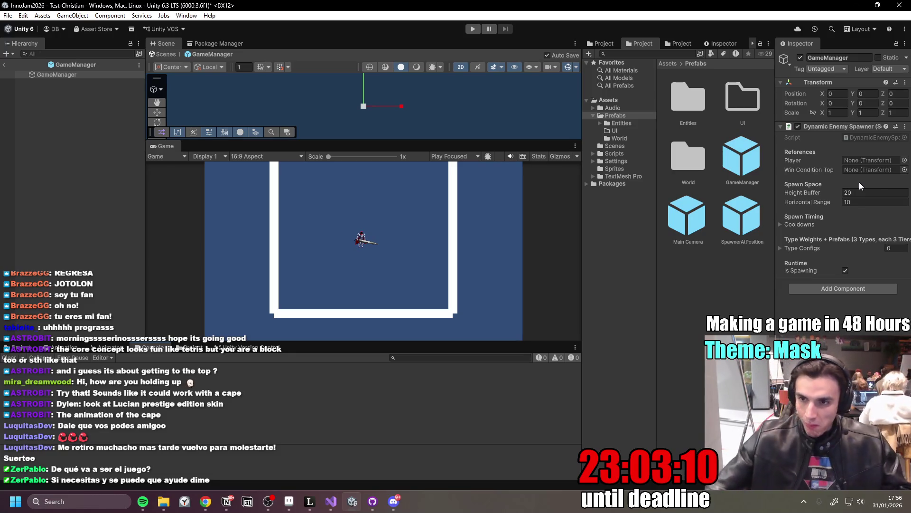
- Expand the Cooldowns foldout to show Level 1–3 cooldowns of 1.2, 0.9 and 0.7
left_click(780, 249)
left_click(781, 250)
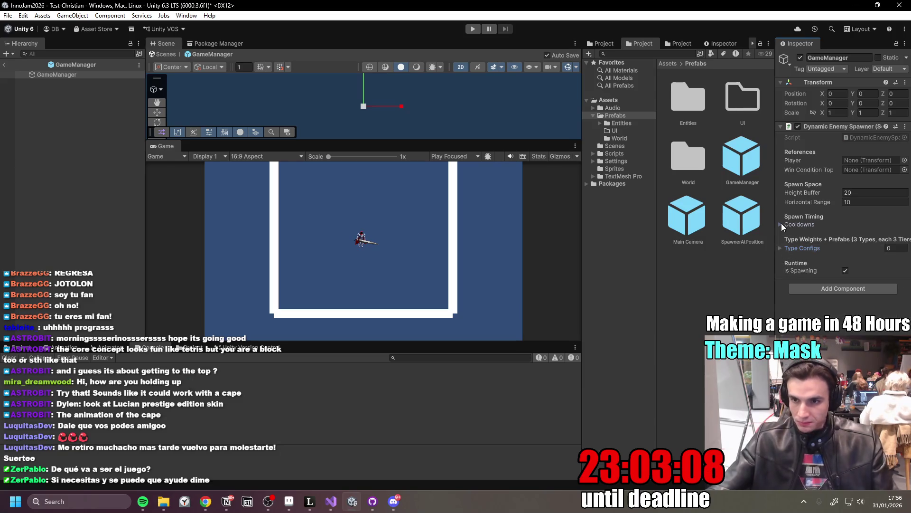
left_click(781, 224)
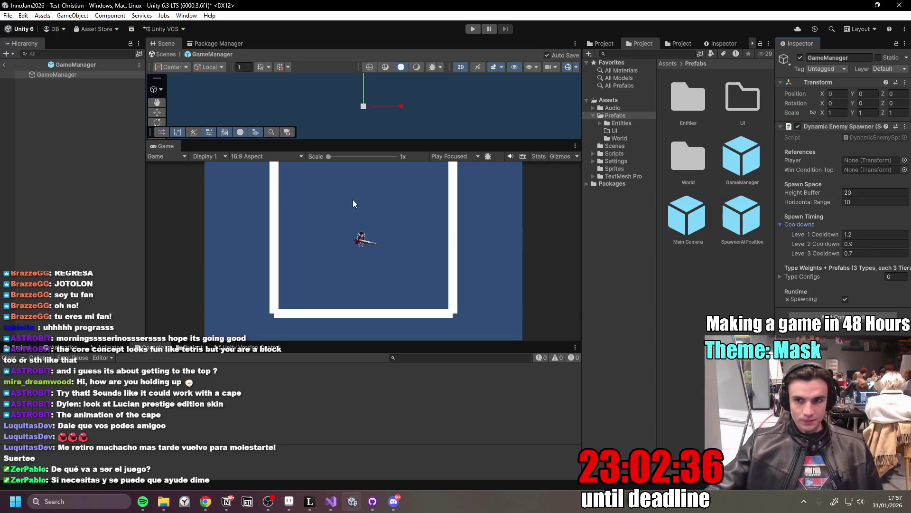
- Ask ChatGPT's Enemy Spawning Design chat to auto-assign the player by Tag and the "WinCondition" object
left_click(226, 502)
left_click(226, 502)
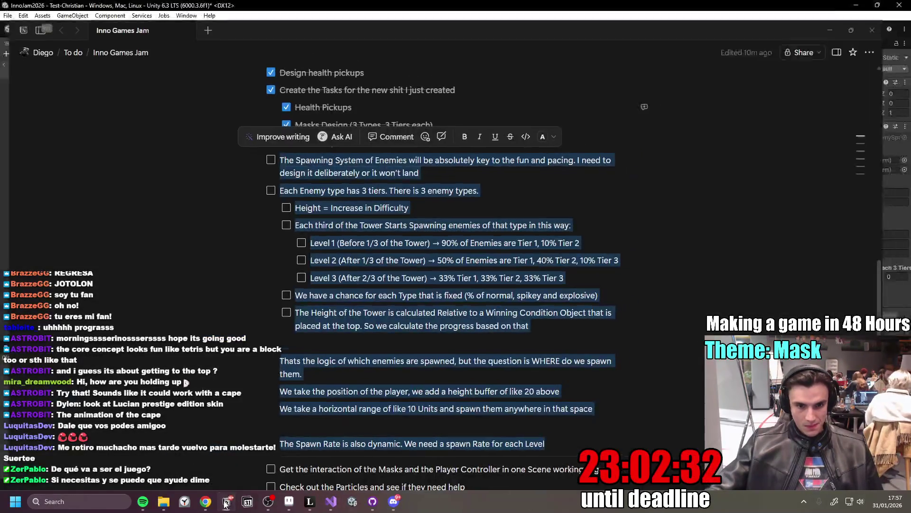
mouse_move(206, 502)
left_click(366, 454)
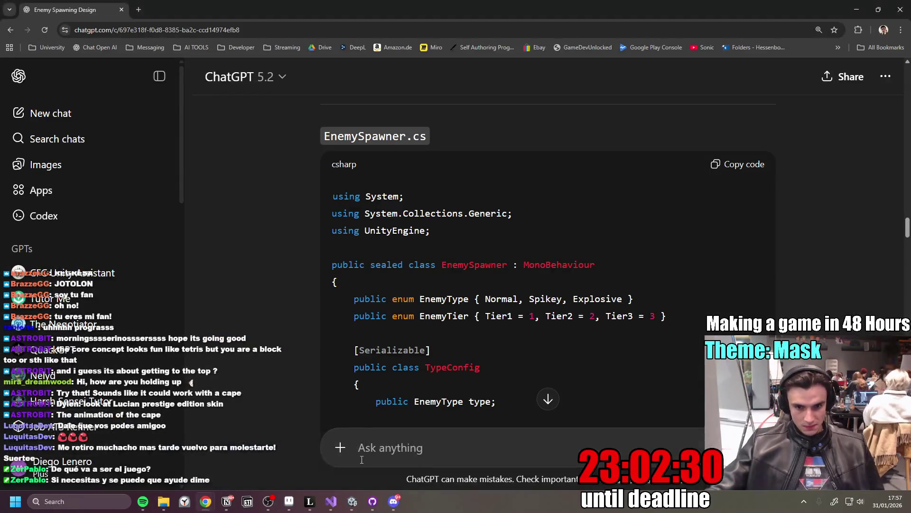
type("Okay lets make this auto")
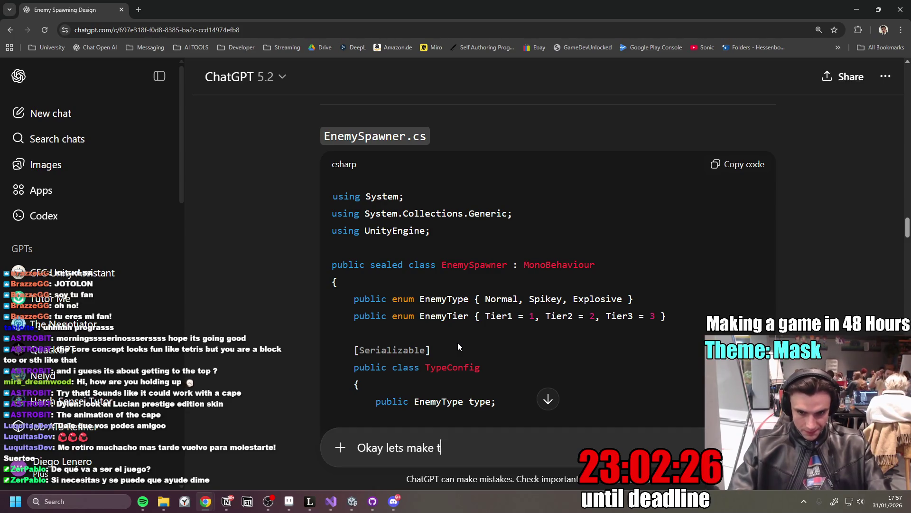
type("matic")
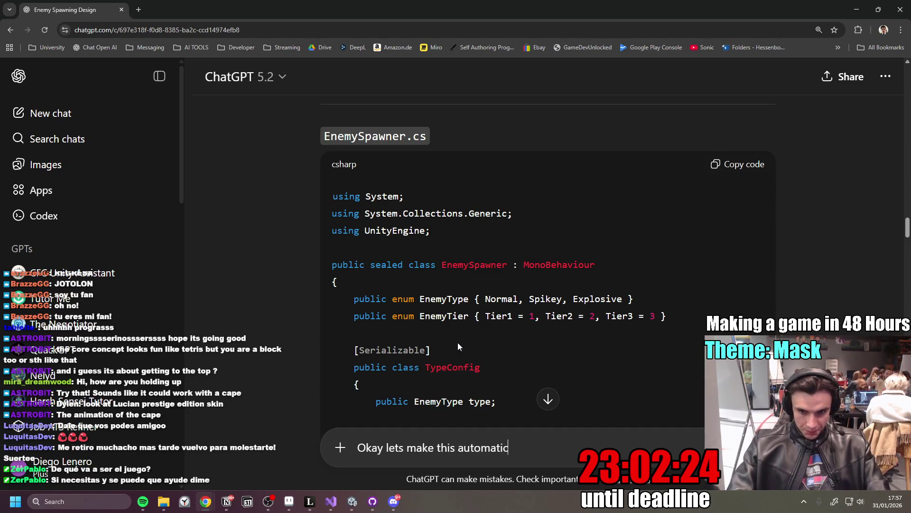
type("ally find a")
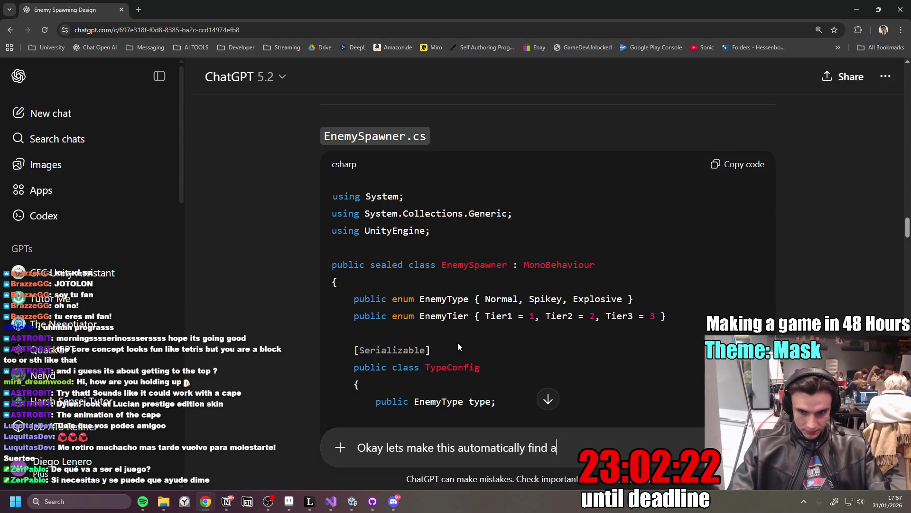
type("nd assign the player based on Ta")
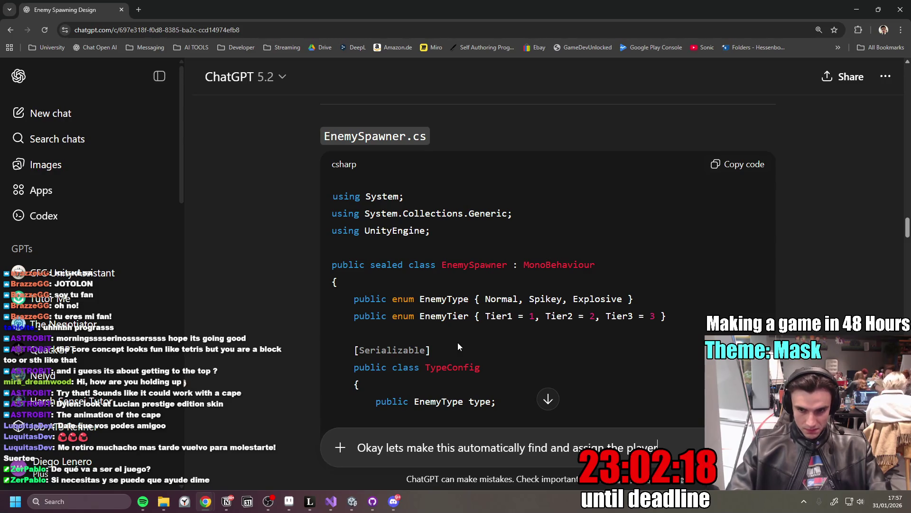
type("g")
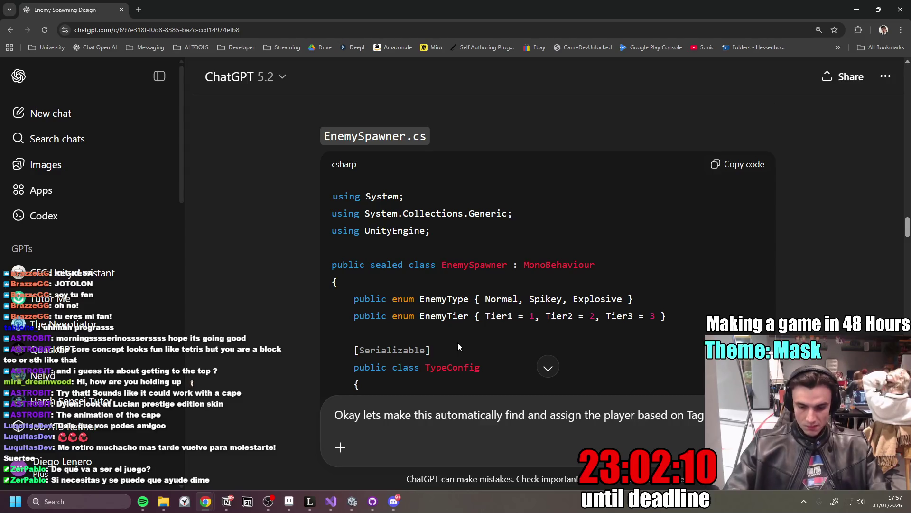
type("and also the")
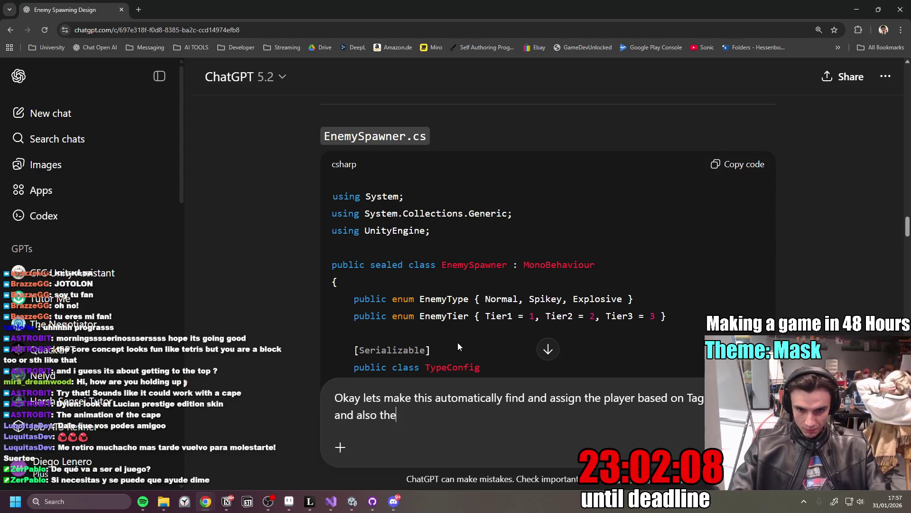
type(" win condition ")
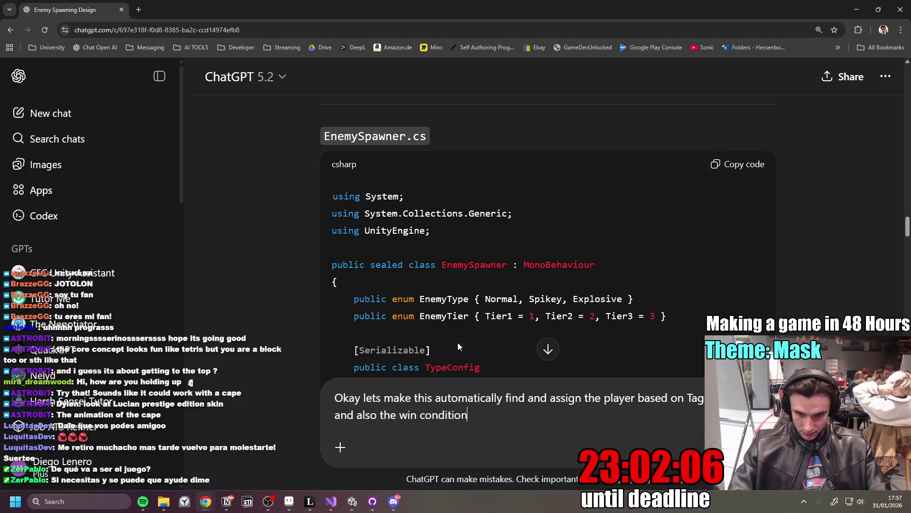
type("\"Wi")
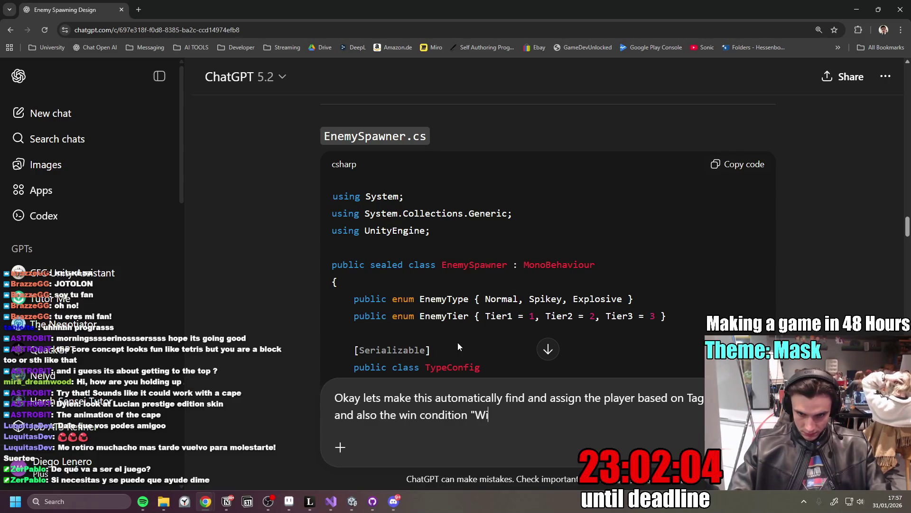
type("nCondition")
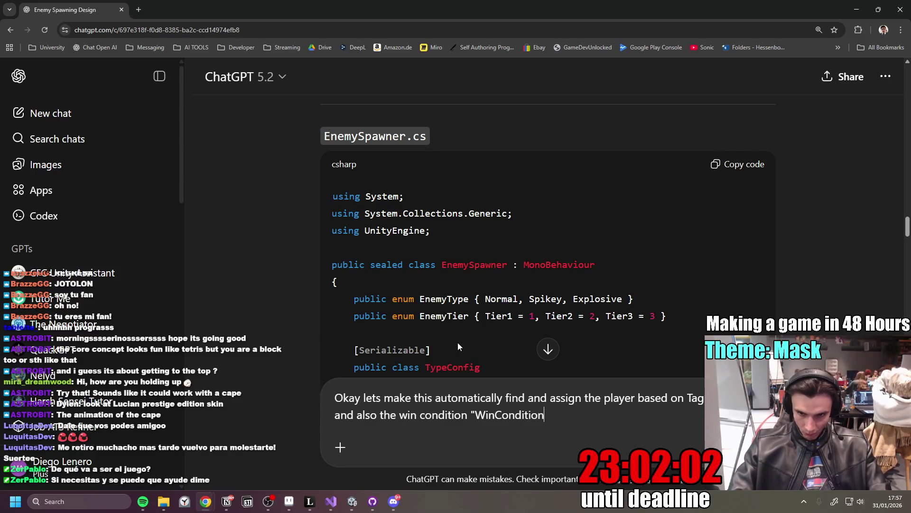
type("\"")
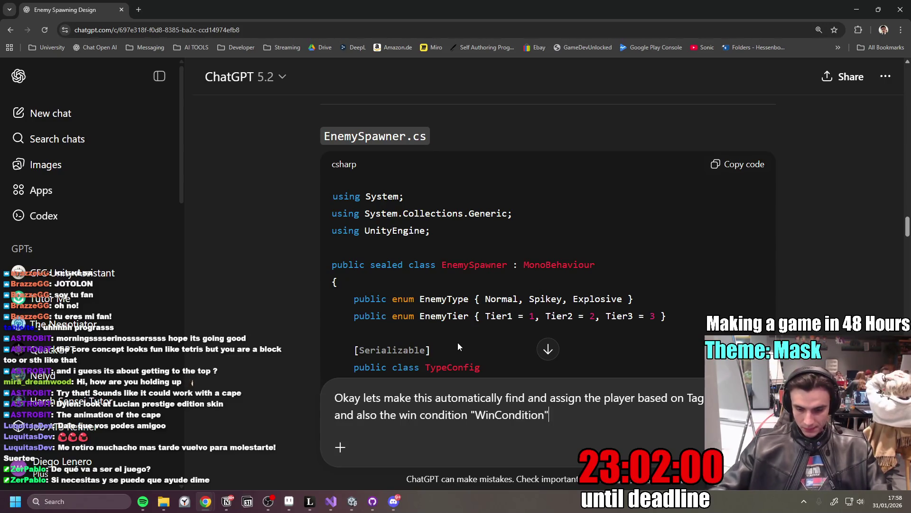
key("Return")
left_click(356, 500)
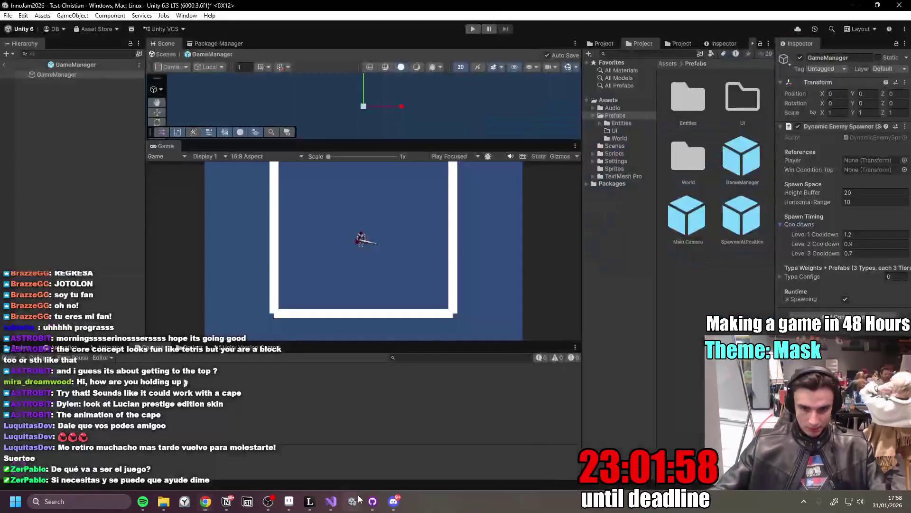
- Create an empty child object named WinCondition under GameManager
right_click(703, 279)
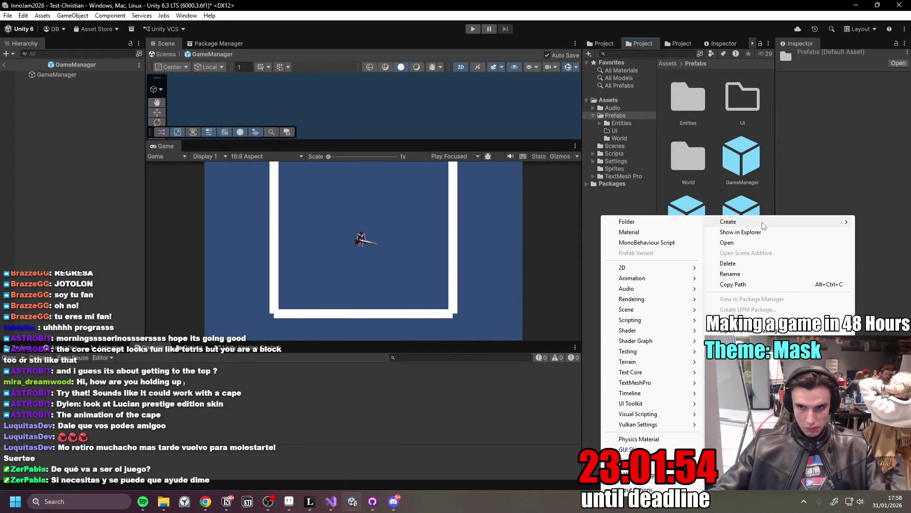
left_click(84, 122)
key("ctrl+shift+n")
type("WinCondition")
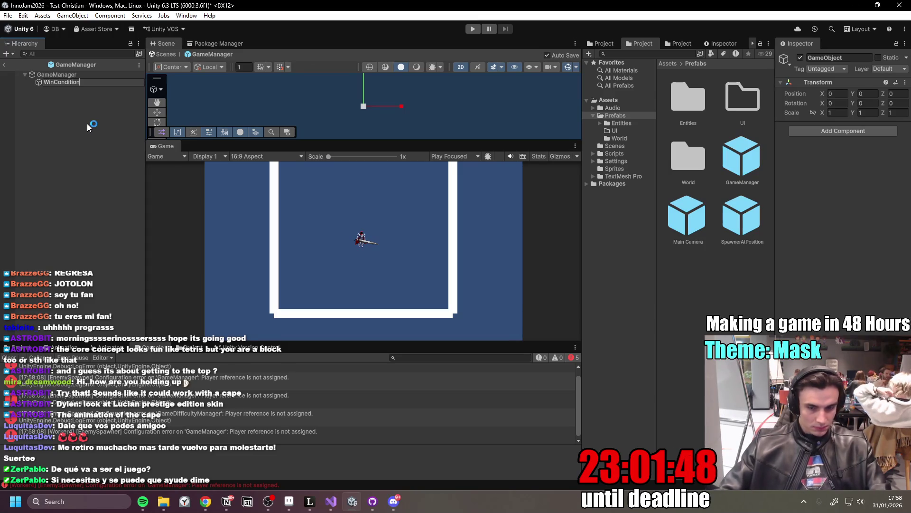
key("Return")
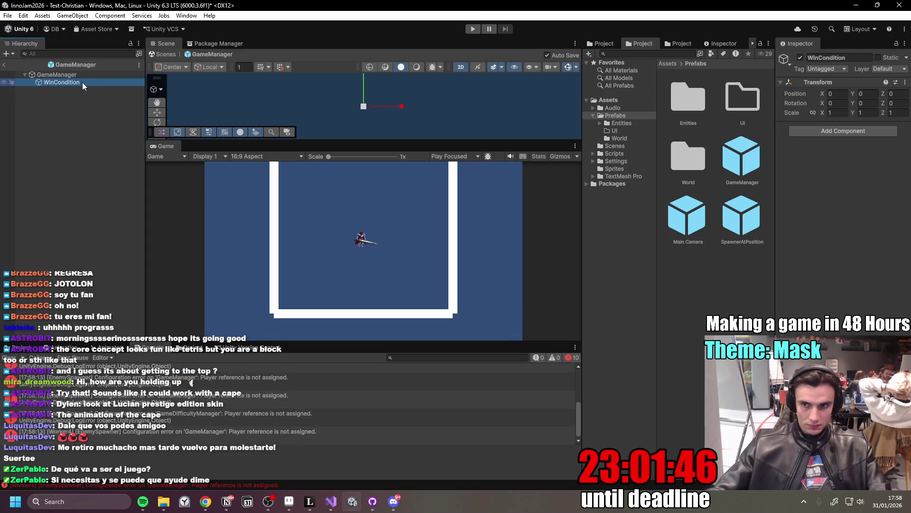
- Add a new WinCondition tag and assign it to the WinCondition object
left_click(825, 70)
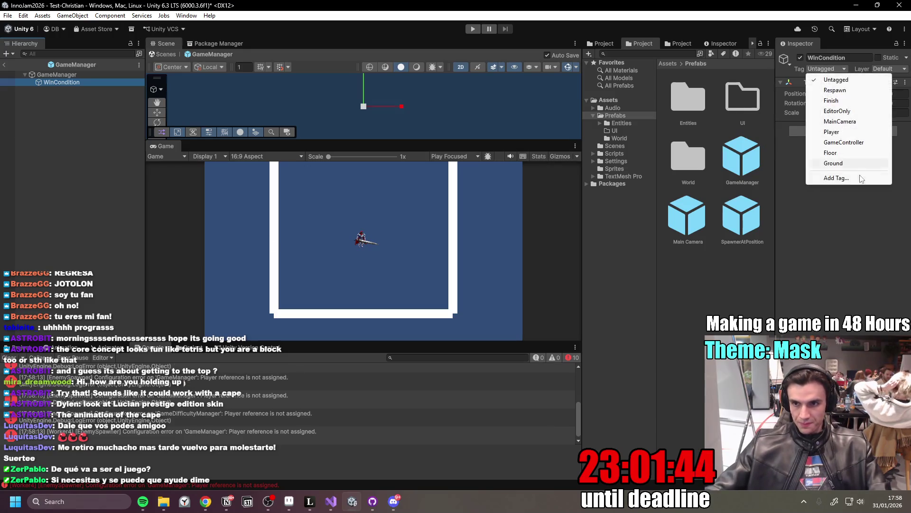
left_click(854, 179)
left_click(883, 113)
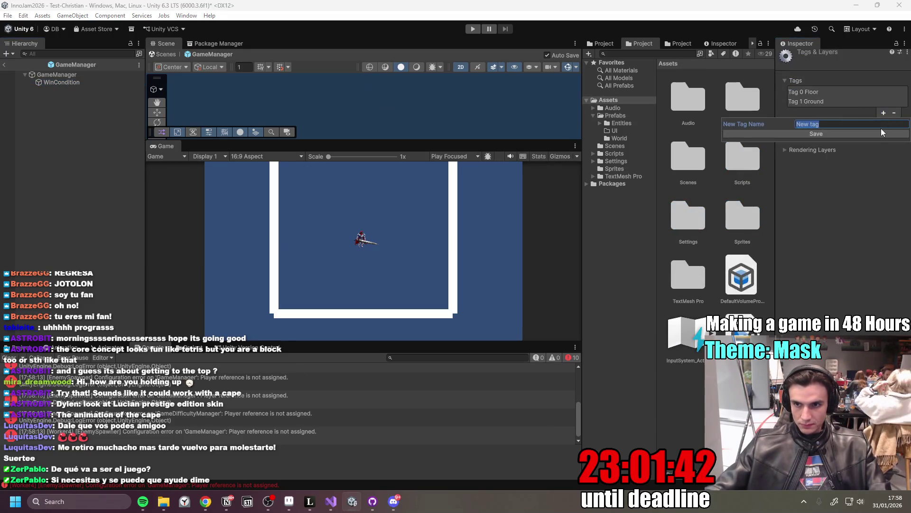
type("WinCondition")
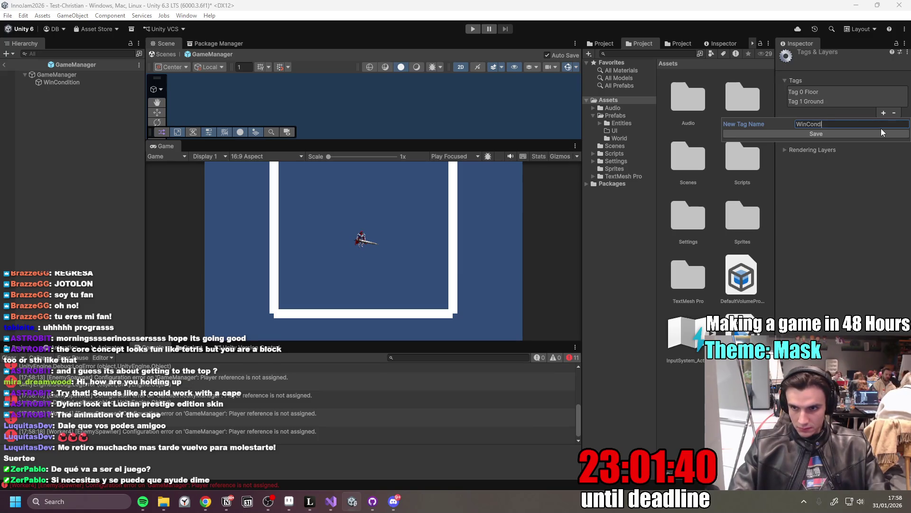
key("Return")
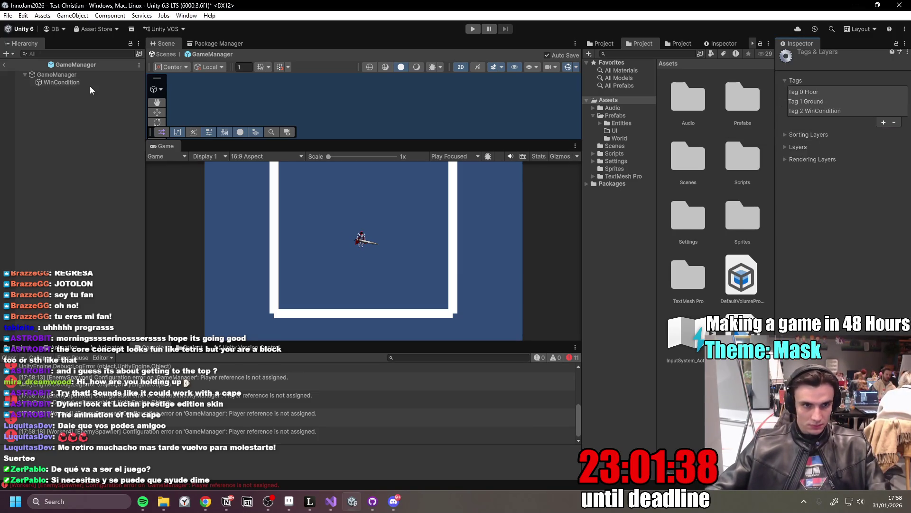
left_click(87, 83)
left_click(825, 68)
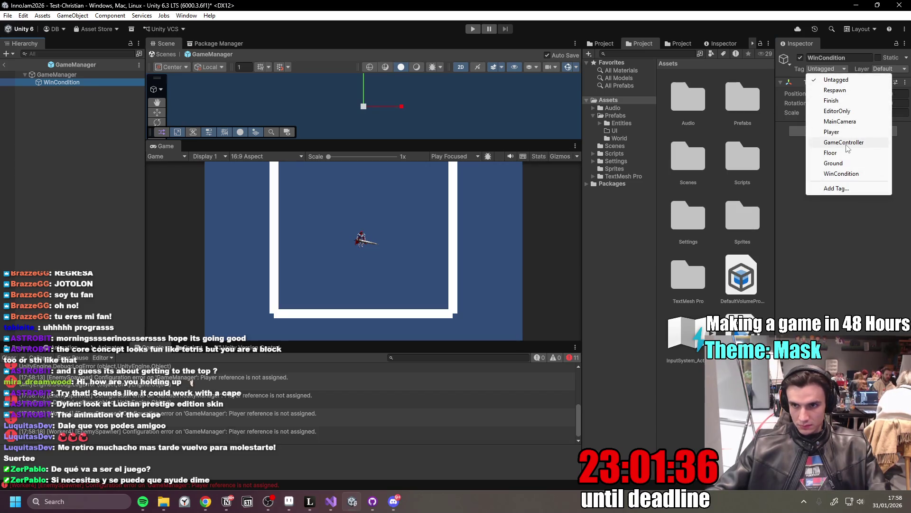
left_click(849, 174)
- Set the WinCondition object's Position Y to 50
left_click(72, 82)
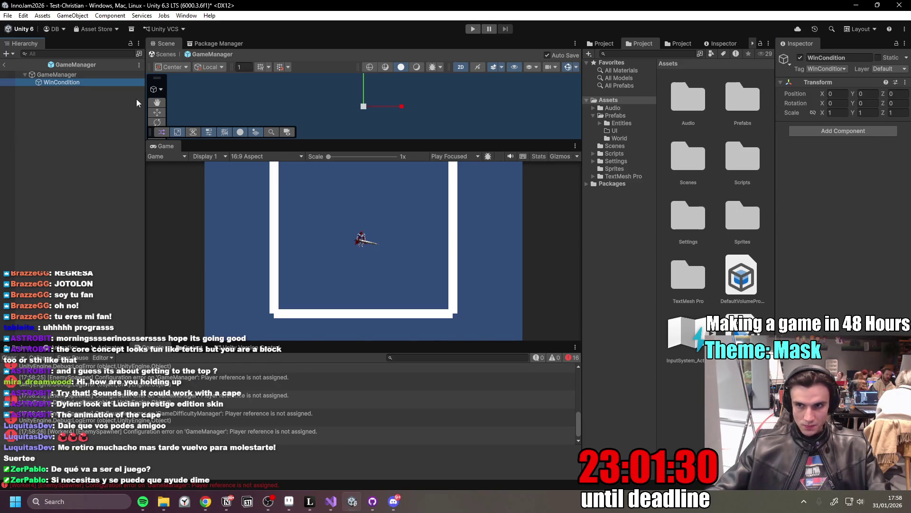
left_click(868, 94)
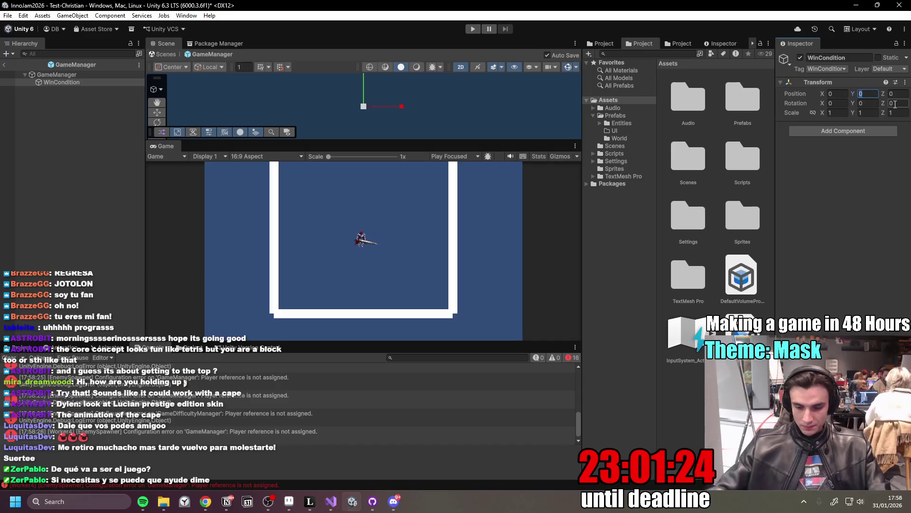
type("50")
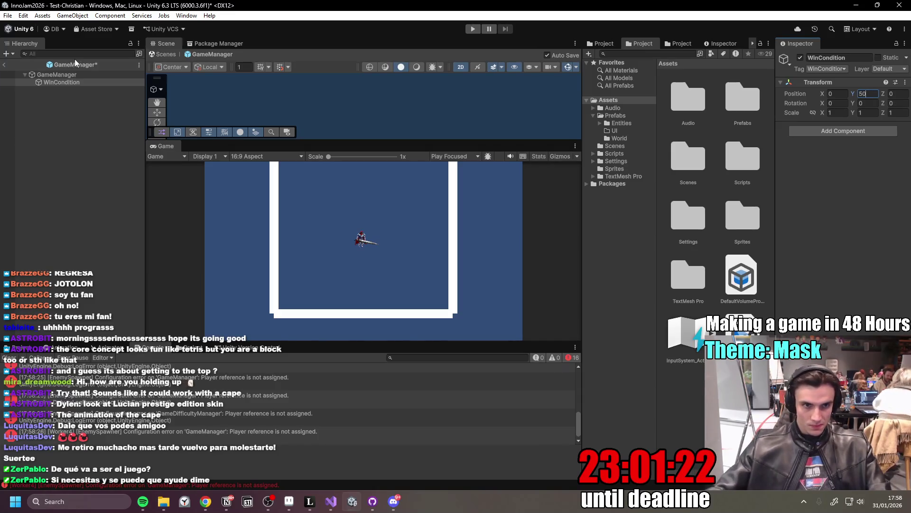
left_click(78, 83)
- Add an Isometric Diamond sprite as WinCondition's child and colour it yellow
right_click(79, 83)
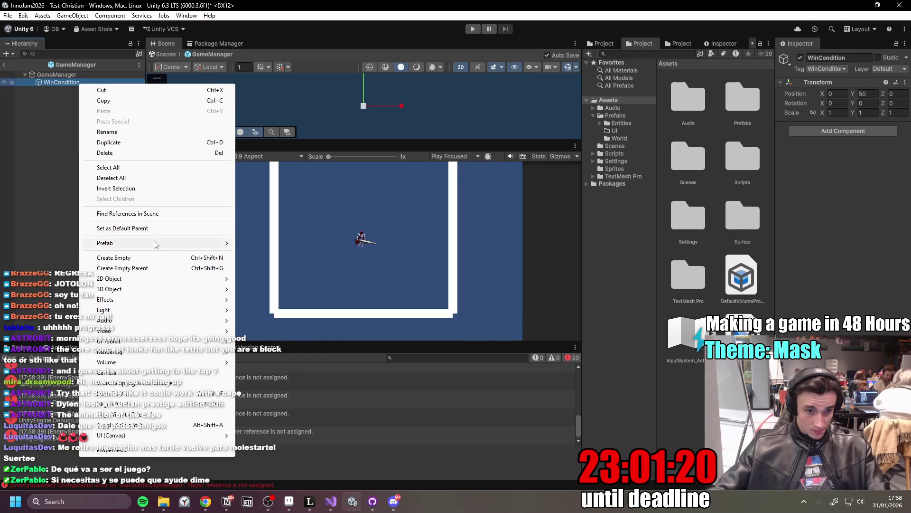
mouse_move(140, 283)
mouse_move(295, 282)
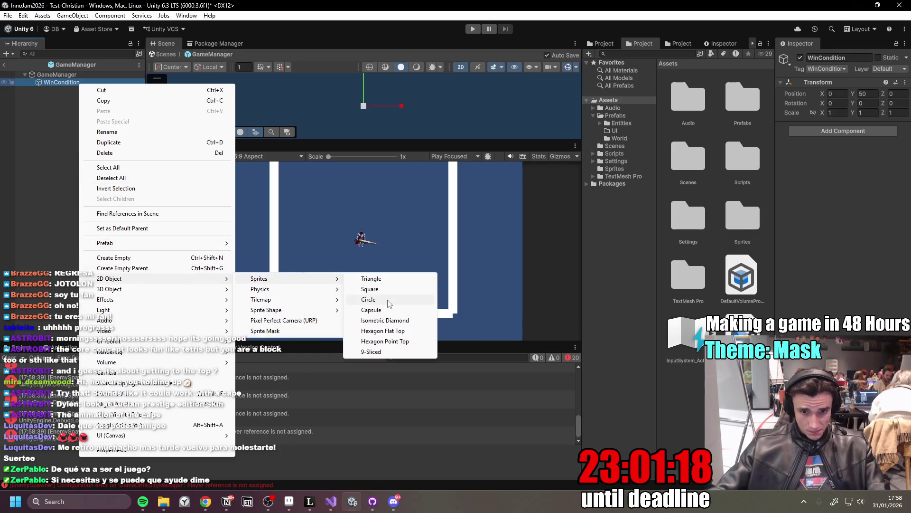
left_click(385, 321)
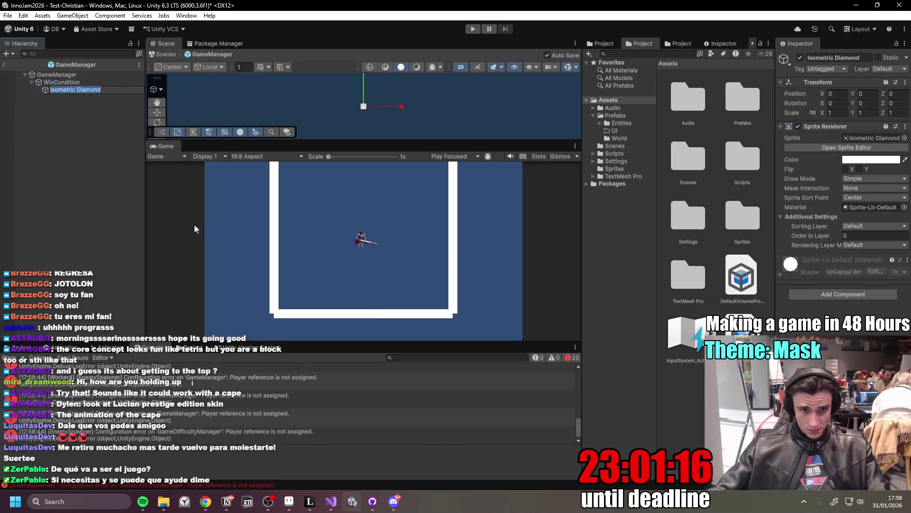
left_click(885, 160)
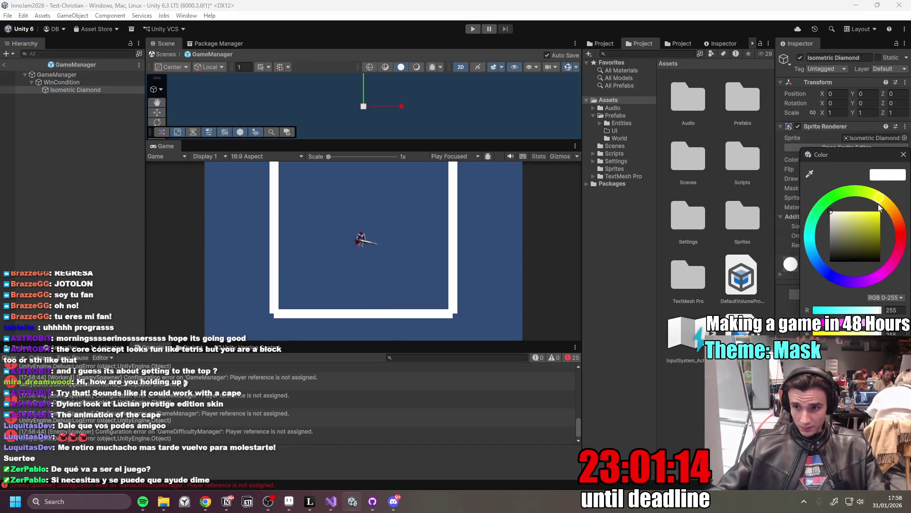
left_click(904, 154)
left_click(93, 91)
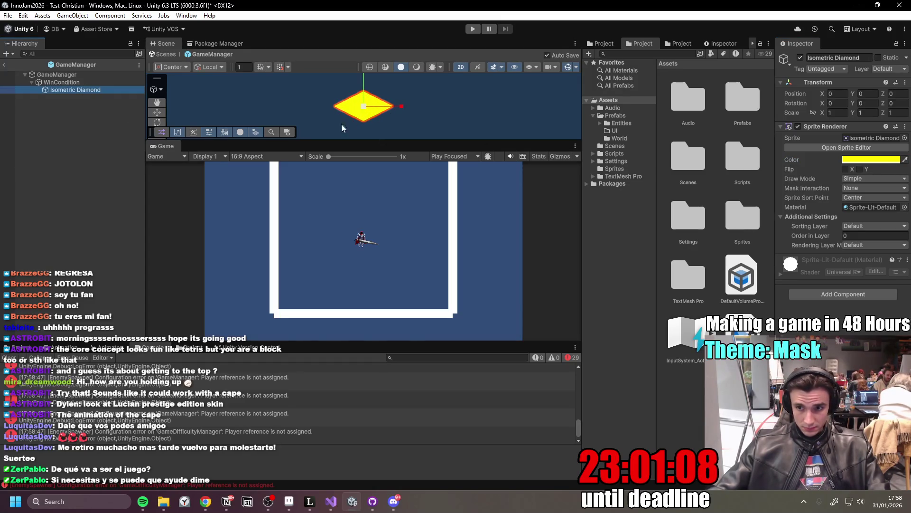
- Save WinCondition as a prefab in the Prefabs/Entities folder
left_click(77, 82)
left_click(79, 89)
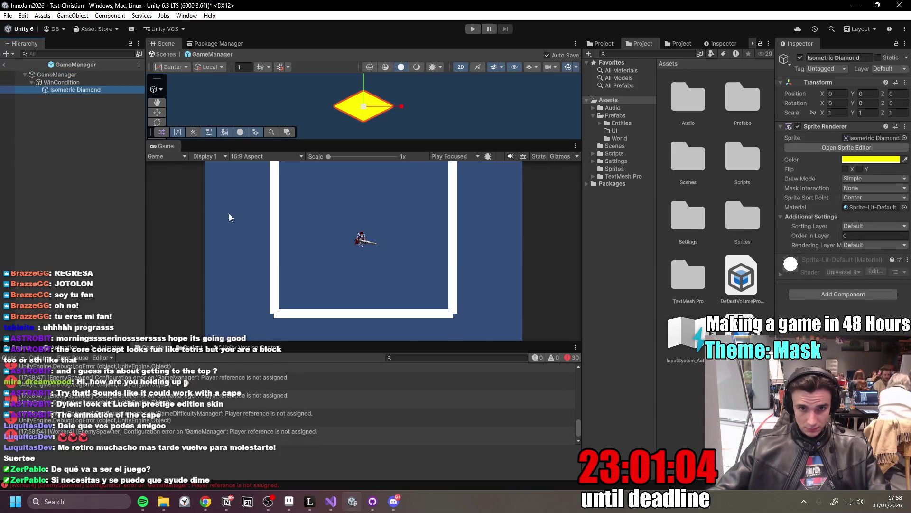
left_click(80, 83)
left_click(32, 82)
key("Up")
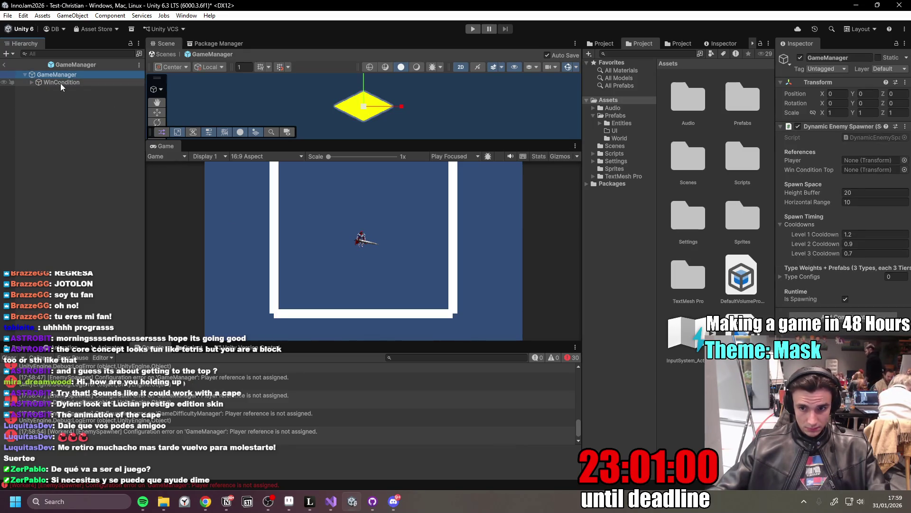
left_click(617, 123)
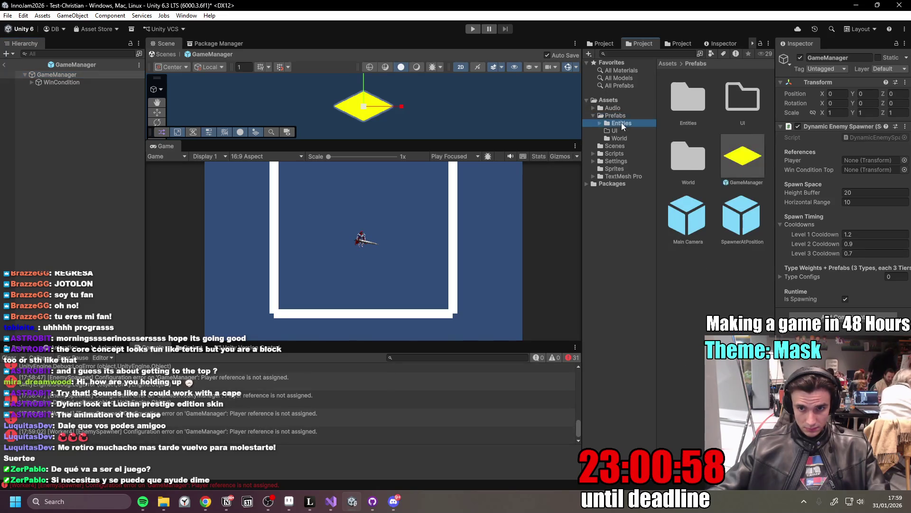
mouse_move(69, 82)
left_mouse_down()
mouse_move(722, 297)
mouse_move(709, 289)
left_mouse_up()
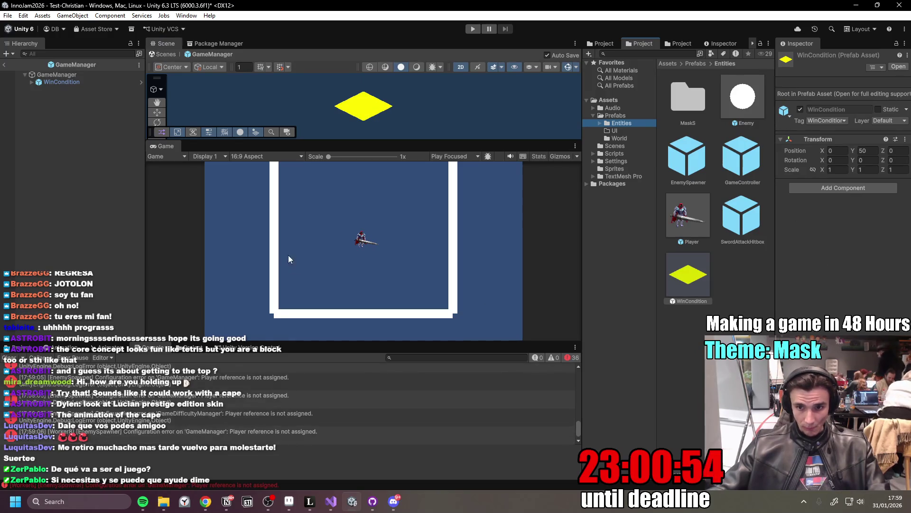
- Link WinCondition as the Dynamic Enemy Spawner's Win Condition Top reference on GameManager
left_click(85, 76)
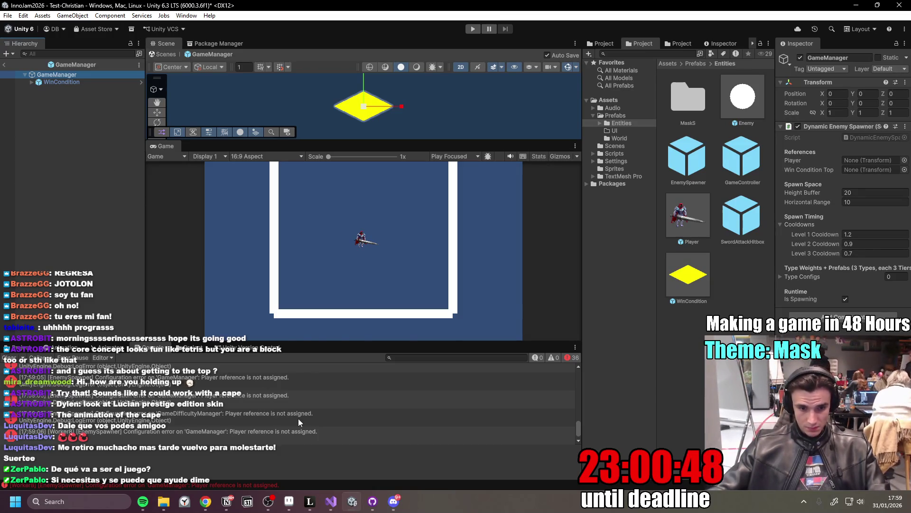
mouse_move(75, 84)
left_mouse_down()
mouse_move(507, 144)
mouse_move(852, 265)
left_mouse_up()
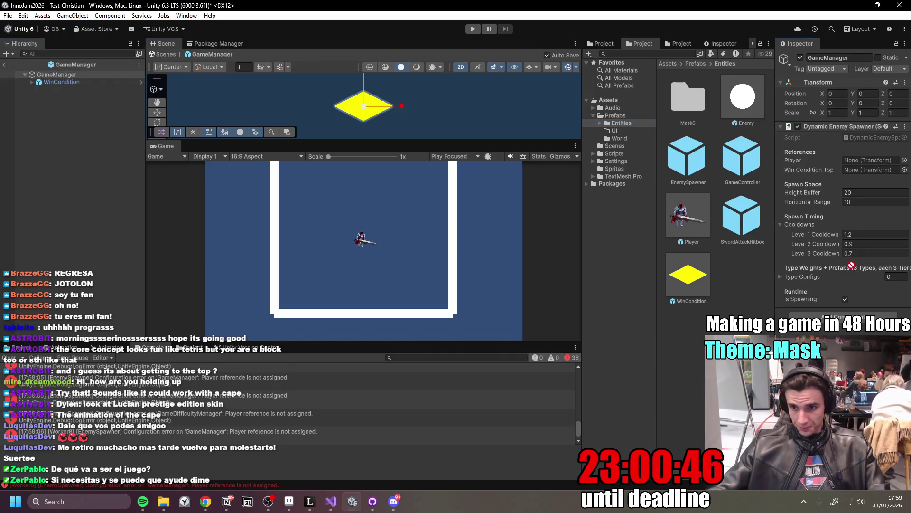
left_click_drag(894, 212, 877, 170)
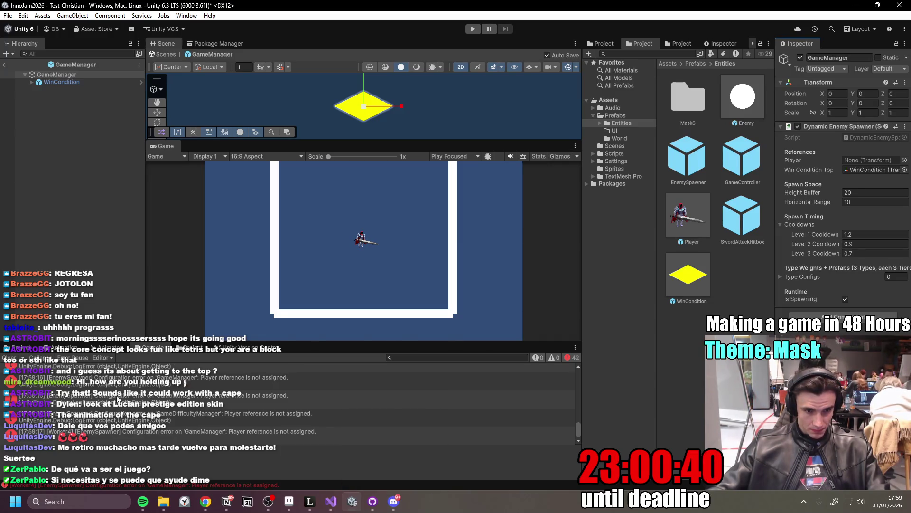
left_click(338, 502)
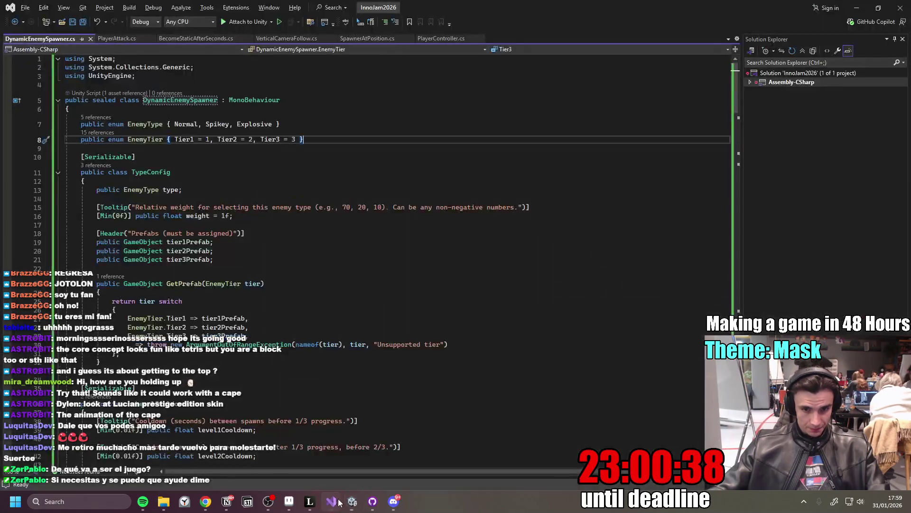
- Select and copy the updated spawner script from ChatGPT's latest reply
mouse_move(205, 501)
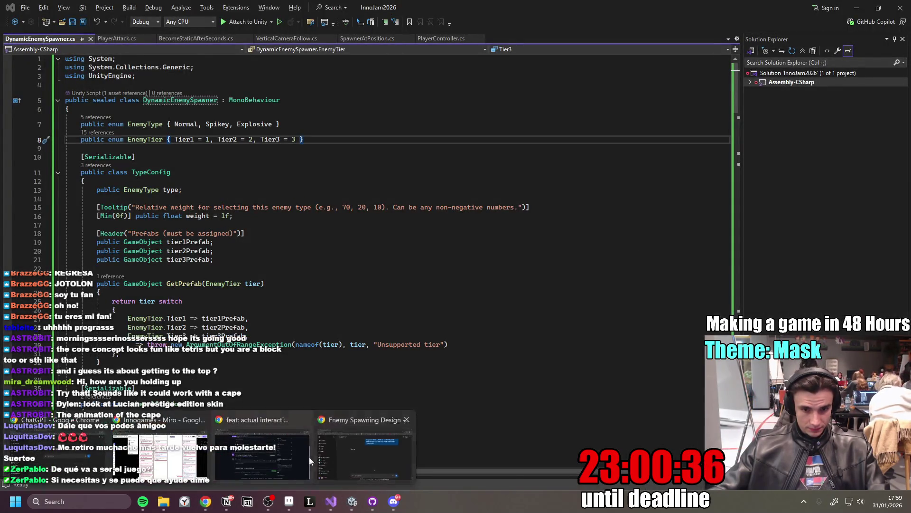
left_click(309, 457)
scroll(494, 280, "down", 5)
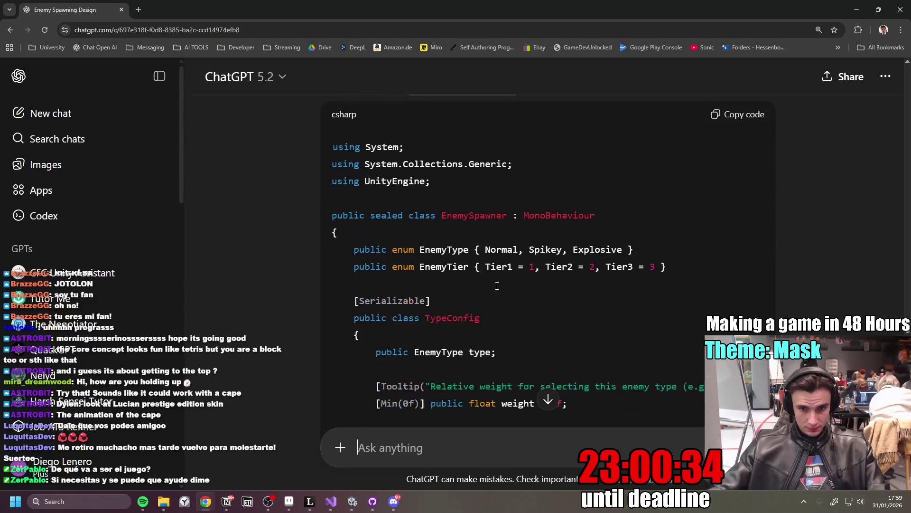
mouse_move(366, 249)
left_mouse_down()
mouse_move(355, 251)
mouse_move(587, 323)
mouse_move(618, 404)
mouse_move(632, 265)
mouse_move(623, 261)
mouse_move(580, 268)
mouse_move(463, 224)
mouse_move(387, 320)
mouse_move(398, 306)
left_mouse_up()
scroll(587, 322, "down", 10)
scroll(548, 261, "down", 10)
scroll(597, 270, "down", 15)
scroll(463, 233, "up", 5)
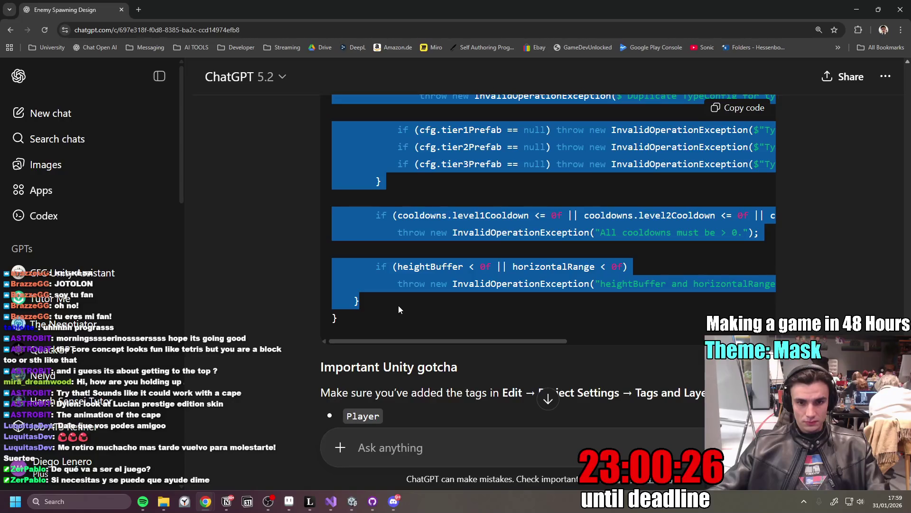
key("alt+Tab")
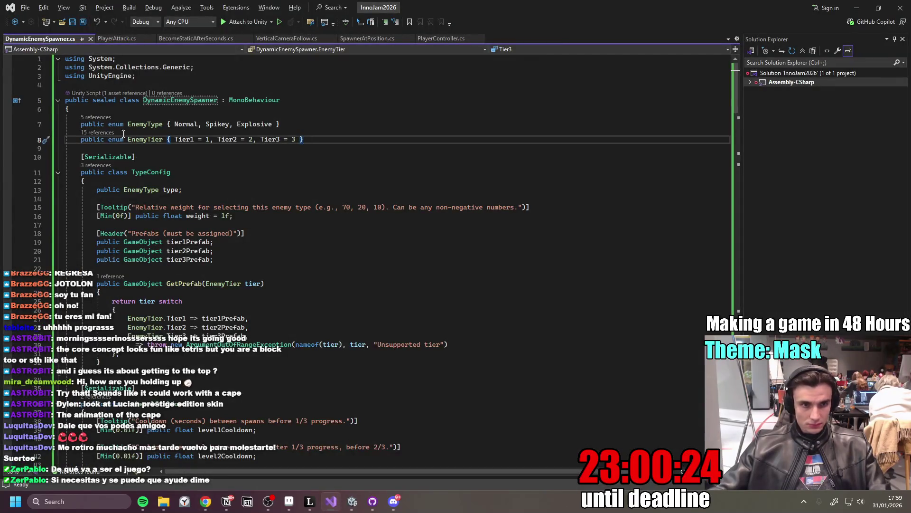
- Paste the new code over the old DynamicEnemySpawner.cs code from line 7 and save
mouse_move(83, 124)
left_mouse_down()
mouse_move(368, 357)
mouse_move(269, 352)
mouse_move(136, 284)
left_mouse_up()
scroll(369, 357, "down", 20)
scroll(369, 357, "down", 20)
scroll(270, 354, "down", 18)
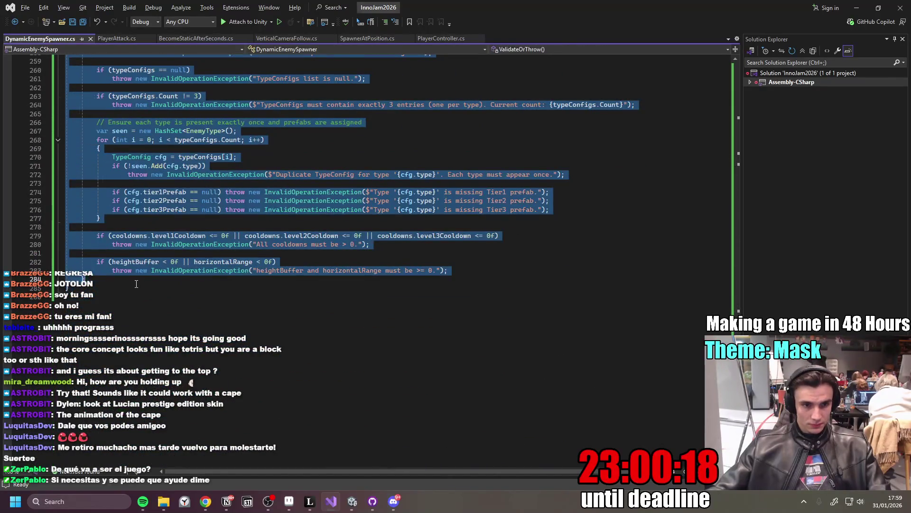
key("ctrl+v")
left_click(356, 216)
key("ctrl+s")
- Return to Unity and select GameManager to view its updated spawner
left_click(856, 7)
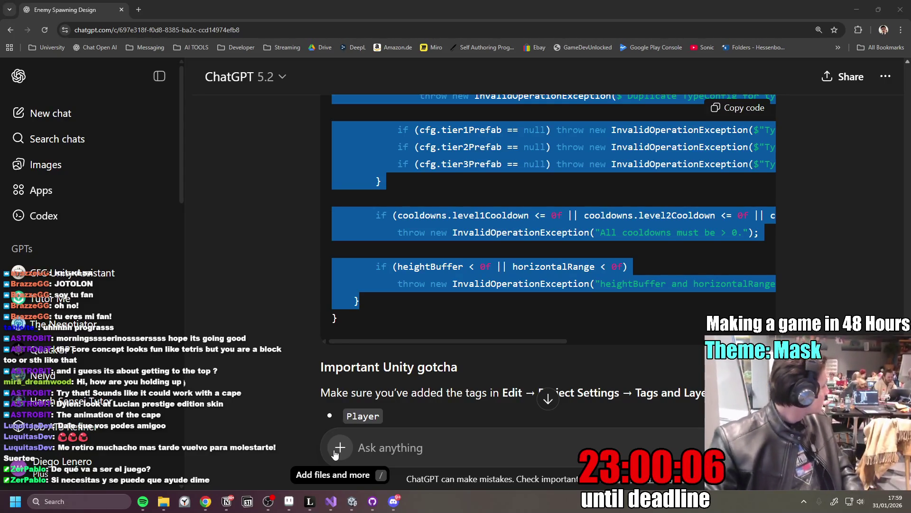
key("alt+Tab")
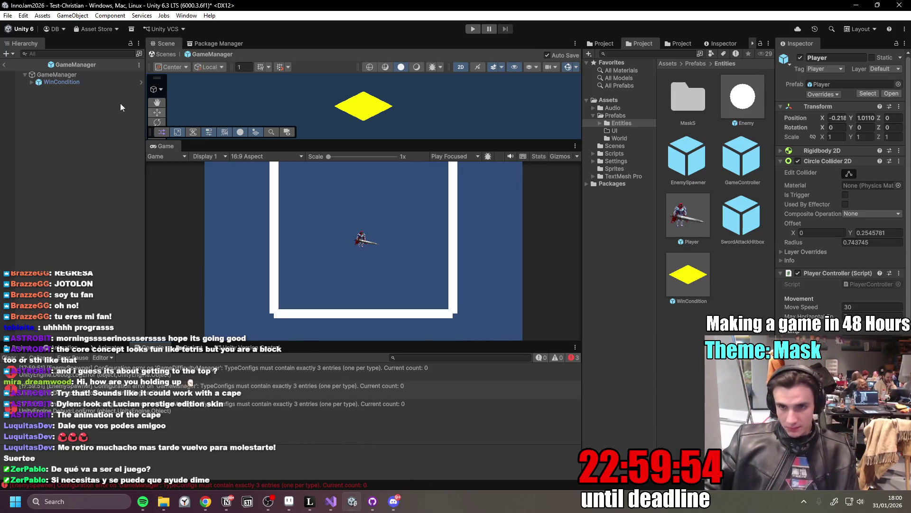
left_click(63, 74)
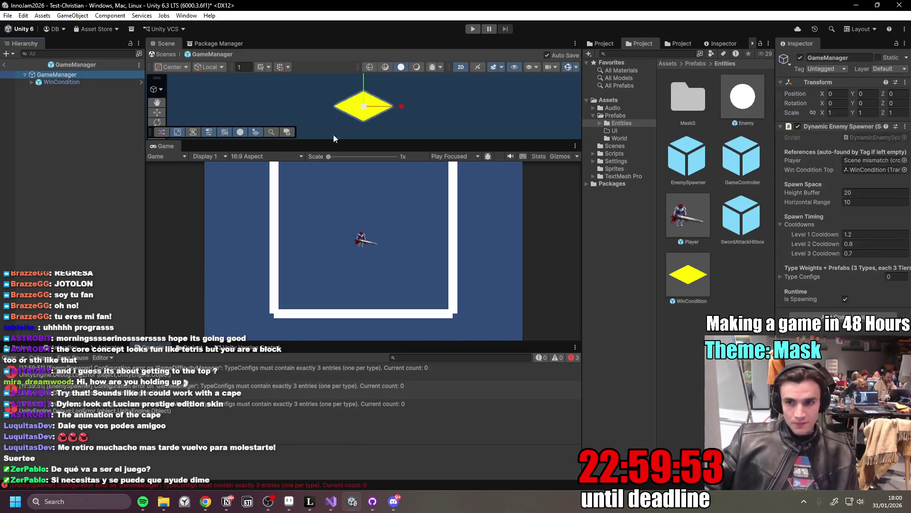
- Add three Type Configs entries and set the second entry's type to Spikey
left_click(787, 278)
left_click(882, 300)
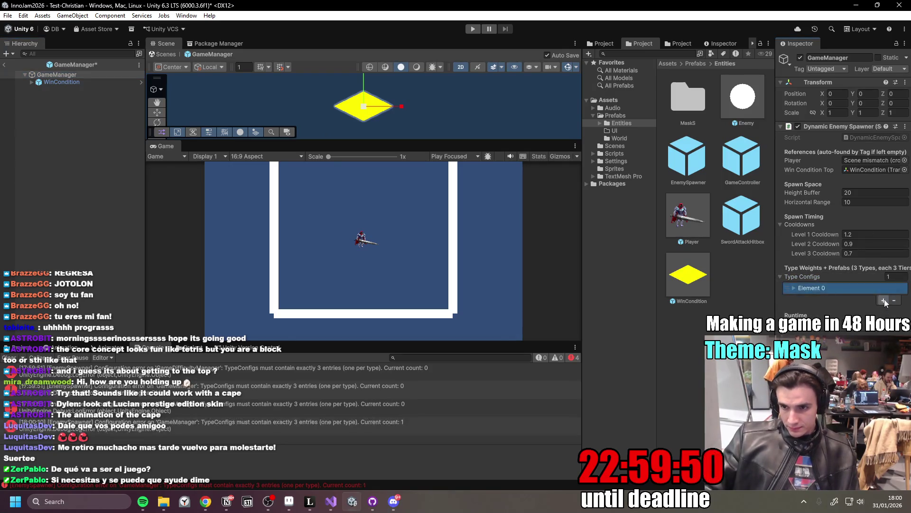
left_click(884, 300)
left_click(884, 310)
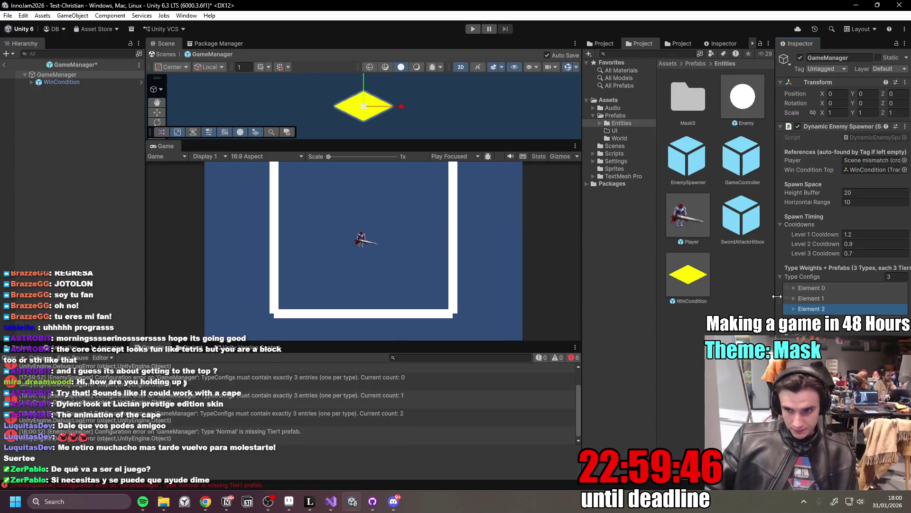
left_click(797, 286)
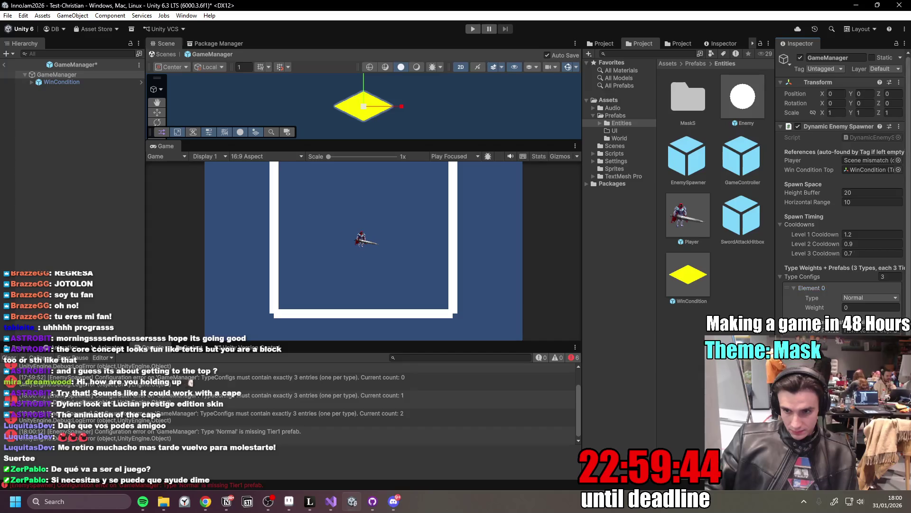
scroll(902, 311, "down", 3)
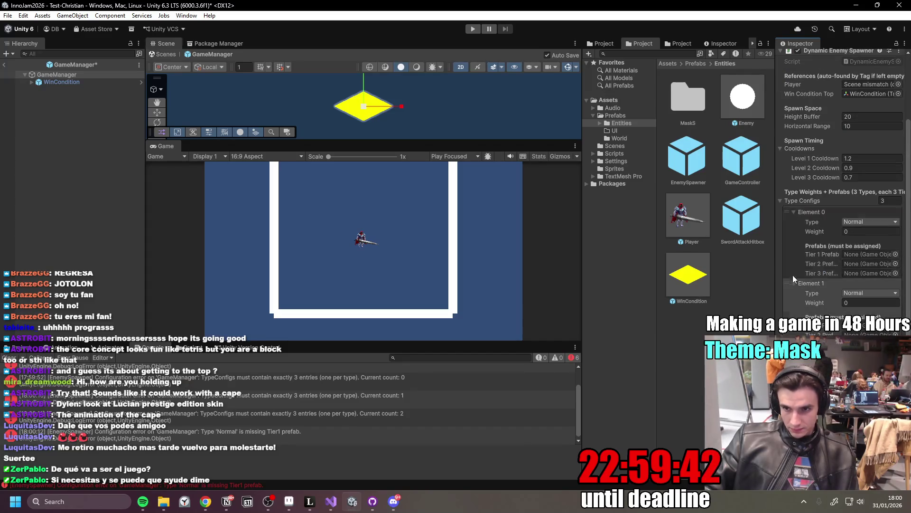
left_click_drag(775, 269, 724, 269)
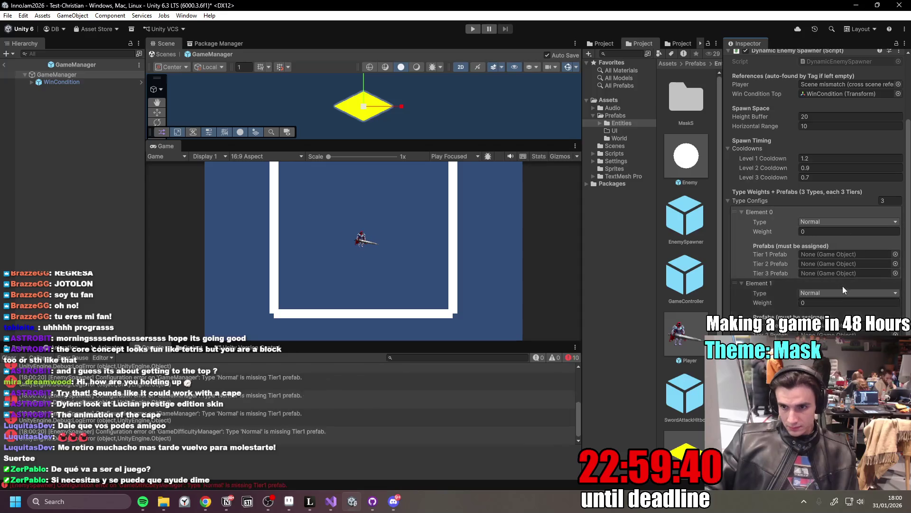
left_click(831, 293)
left_click(826, 314)
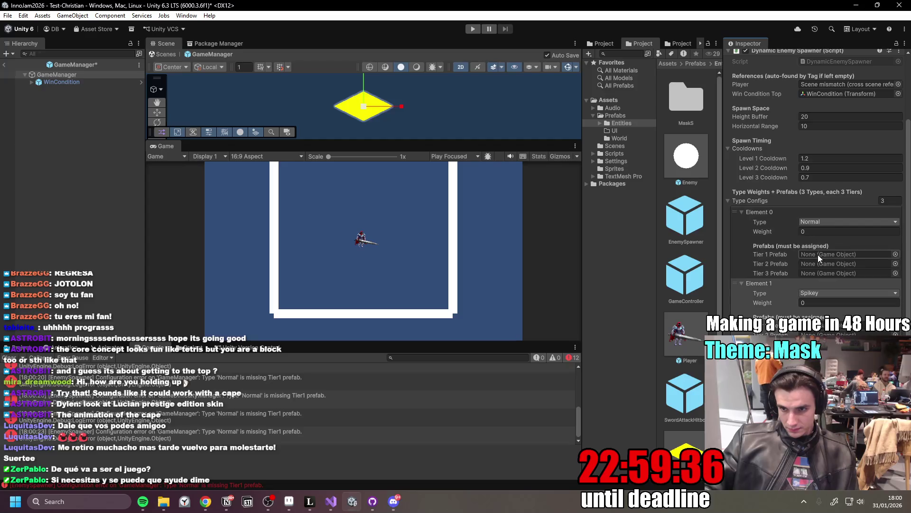
- Assign TestBall1 as the Normal type's Tier 1 Prefab
left_click(895, 254)
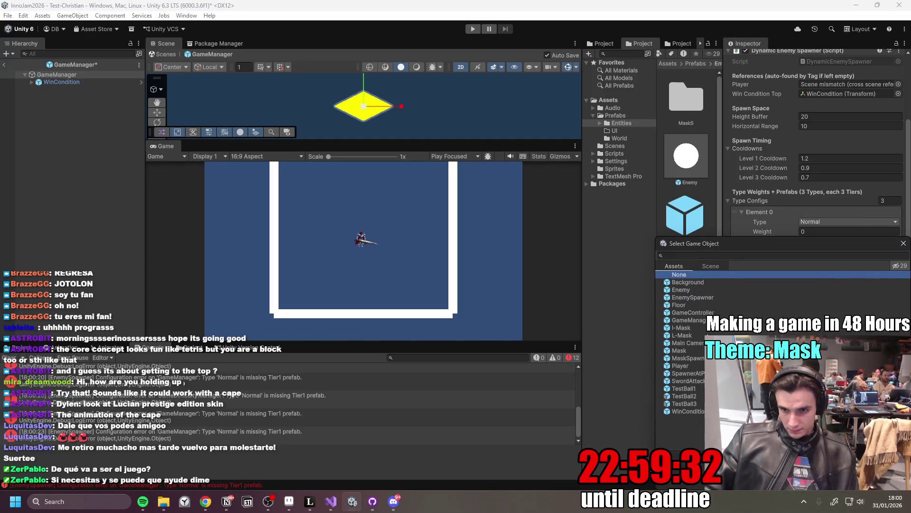
left_click(696, 389)
double_click(699, 389)
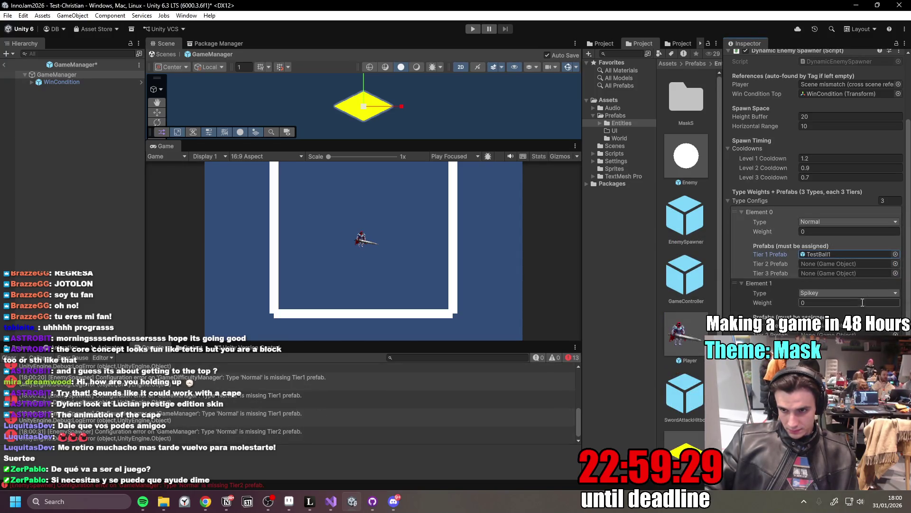
left_click(897, 269)
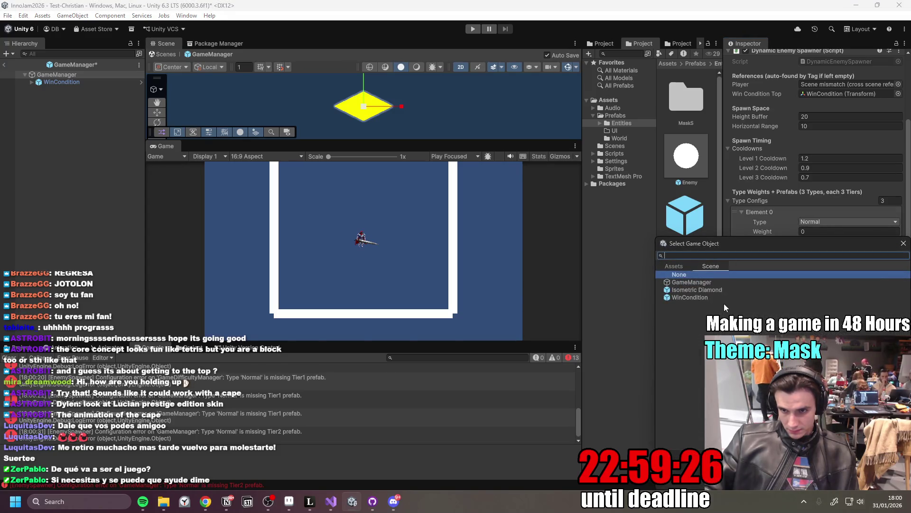
left_click(903, 243)
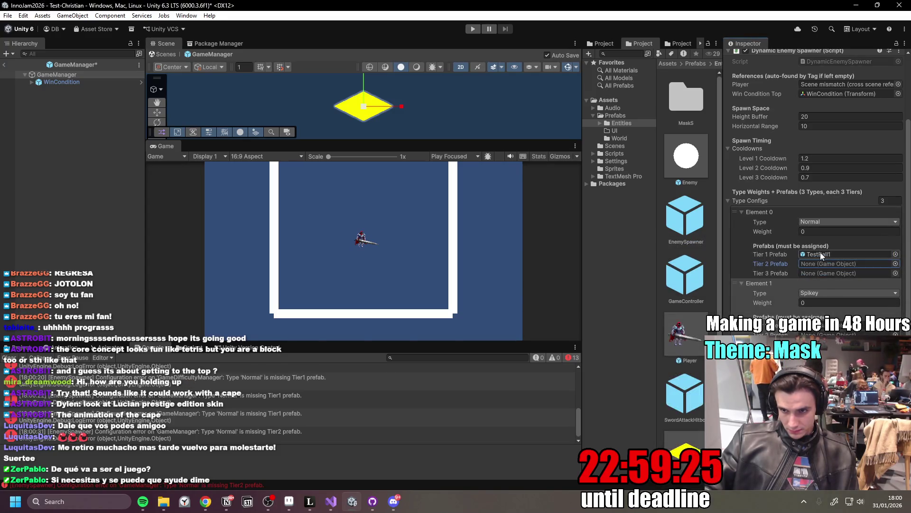
- Browse the project prefabs for a Tier 2 prefab, leaving Tier 2 still unassigned
left_click(895, 263)
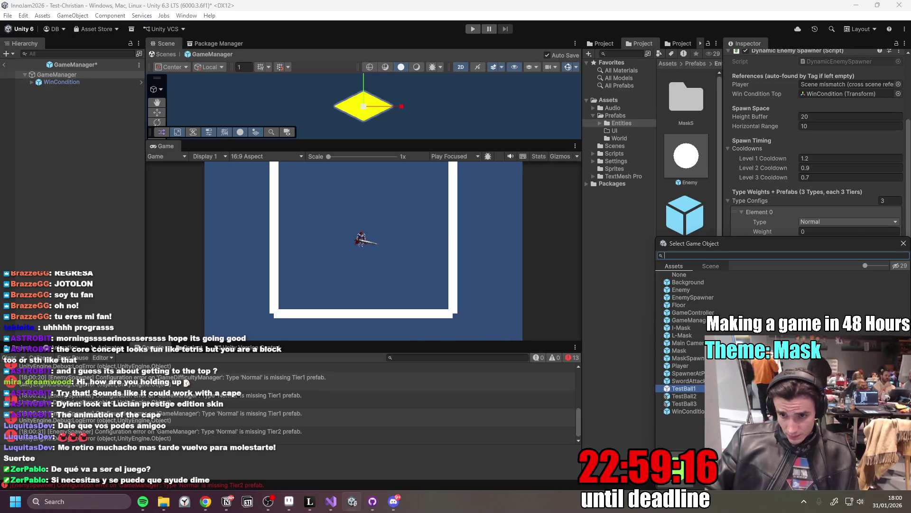
left_click(707, 329)
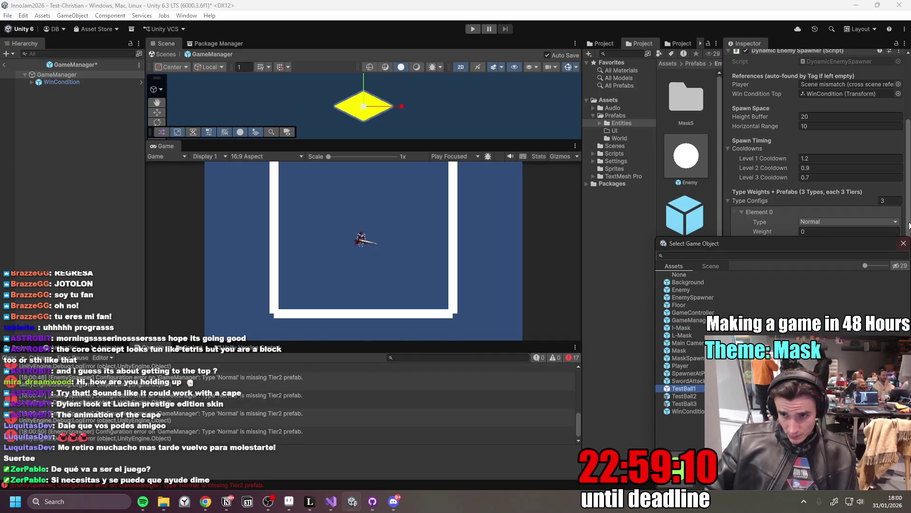
left_click(904, 243)
left_click(896, 264)
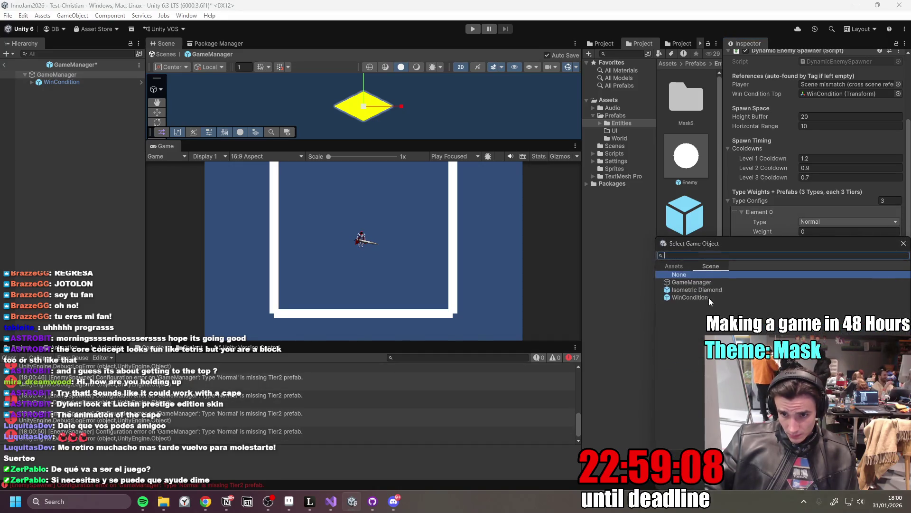
left_click(676, 267)
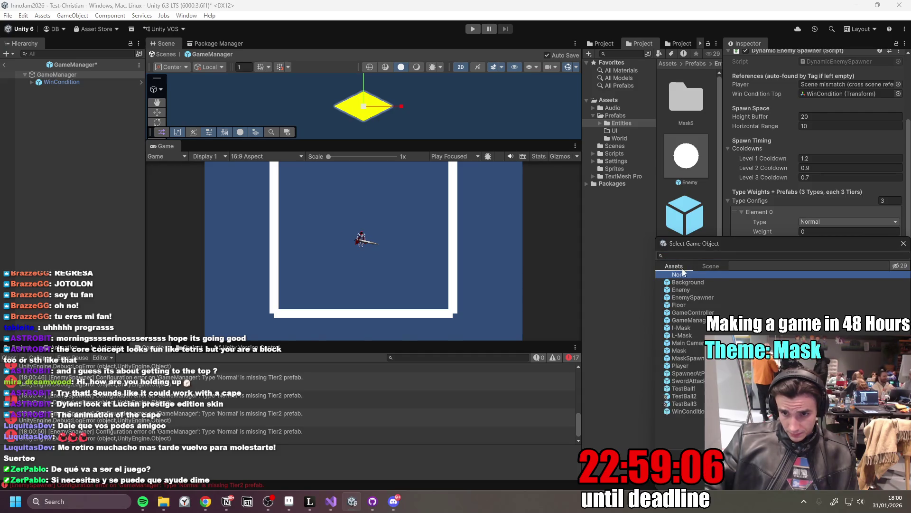
key("Escape")
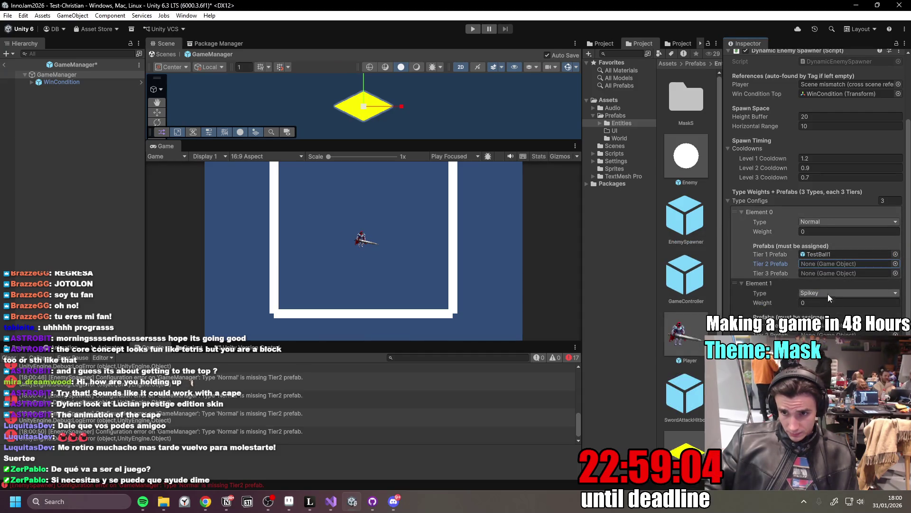
left_click(835, 253)
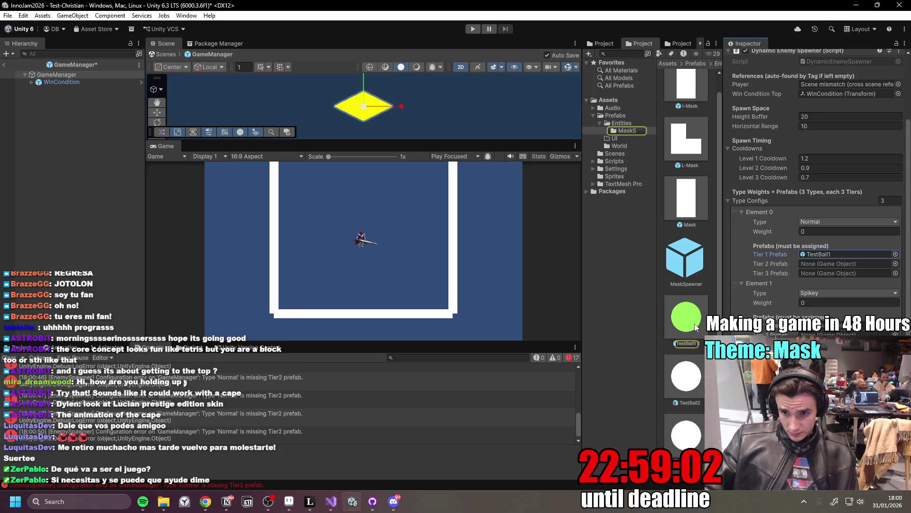
- Fill Normal Tiers 2–3 and Spikey Tiers 1–3 with TestBall1, then swap Tier 1 to TestBall2
mouse_move(691, 313)
left_mouse_down()
mouse_move(792, 298)
mouse_move(837, 264)
left_mouse_up()
left_click_drag(693, 327, 825, 273)
left_click_drag(686, 318, 836, 325)
left_click_drag(686, 318, 836, 335)
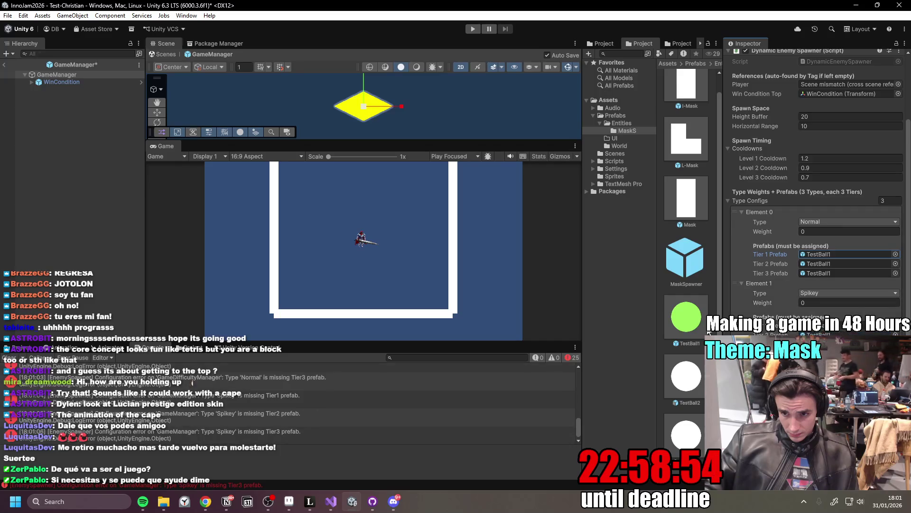
left_click_drag(686, 318, 836, 344)
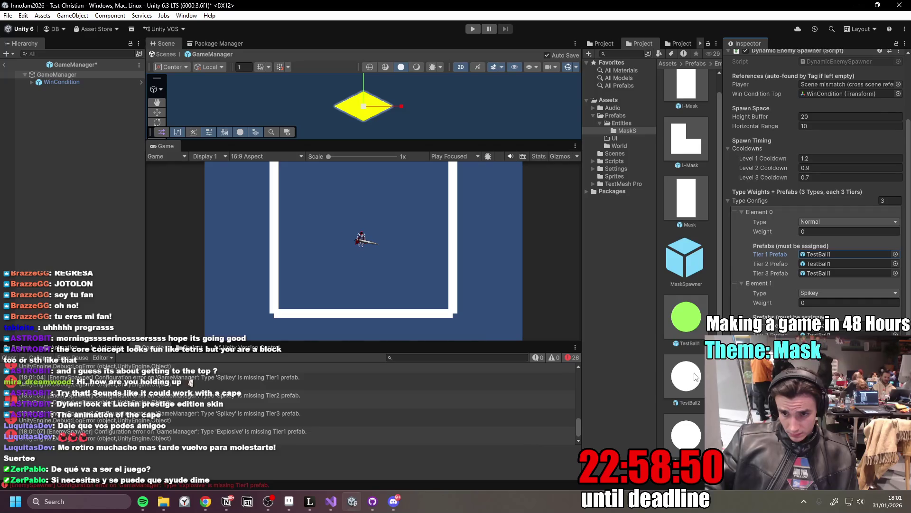
mouse_move(690, 380)
left_mouse_down()
mouse_move(834, 254)
mouse_move(839, 272)
left_mouse_up()
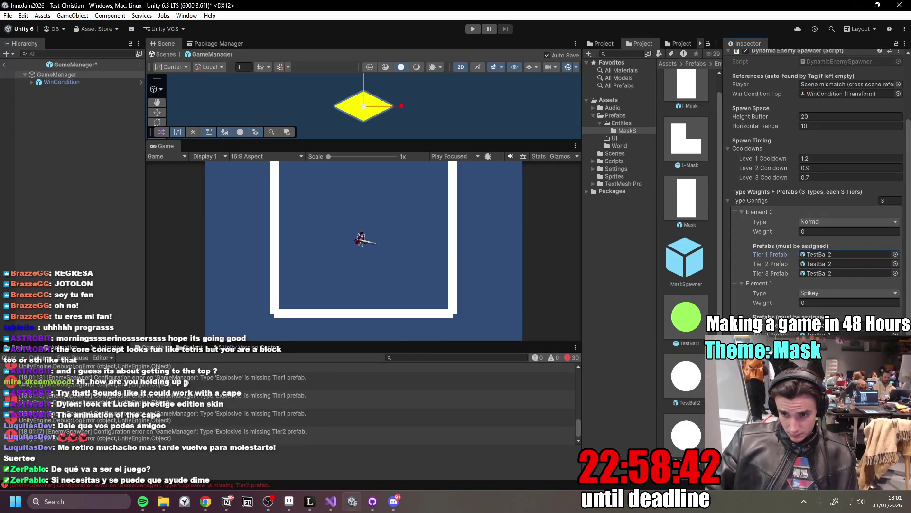
- Clear the Console errors and save the GameManager prefab with Ctrl+S
left_click(9, 357)
key("ctrl+s")
left_click(112, 179)
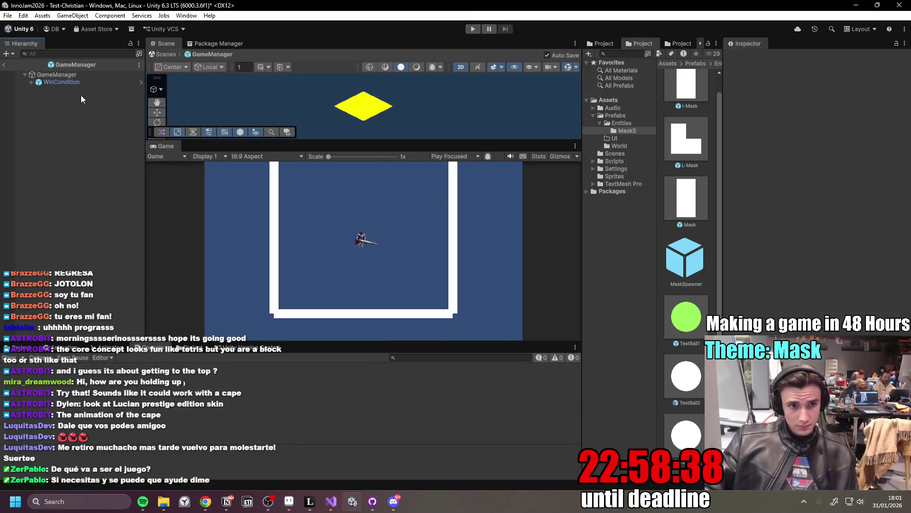
- Select GameManager and collapse its Type Configs and cooldown foldouts in the Inspector
left_click(56, 75)
left_click(731, 276)
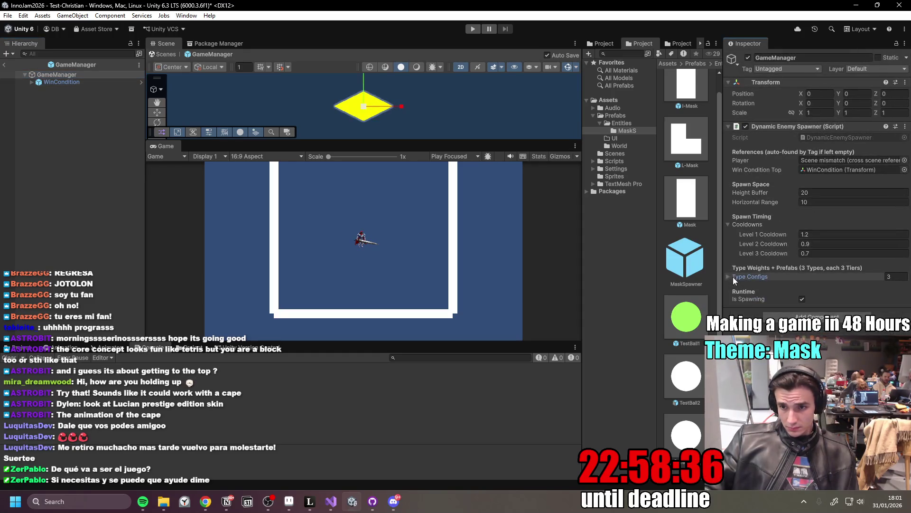
left_click(733, 224)
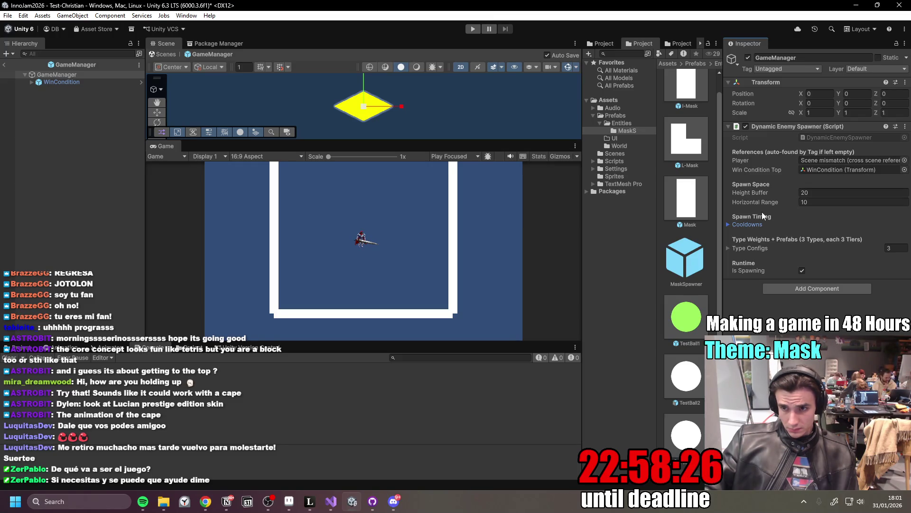
- Exit prefab mode back to the Test-Christian scene and start Play mode
left_click(5, 65)
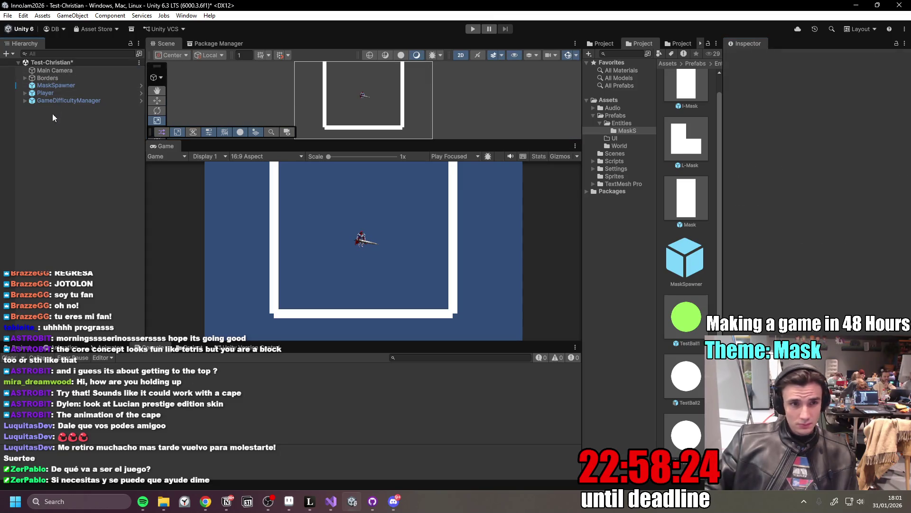
left_click(55, 93)
left_click(86, 114)
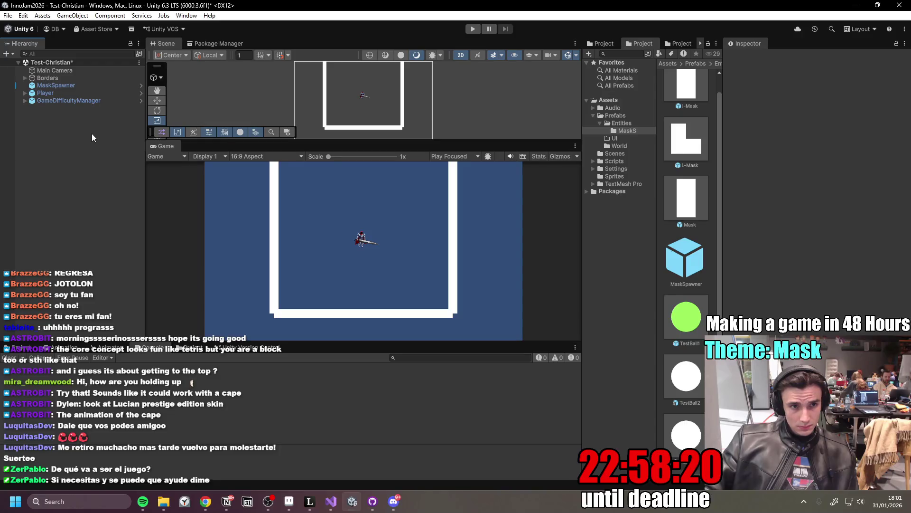
left_click(473, 29)
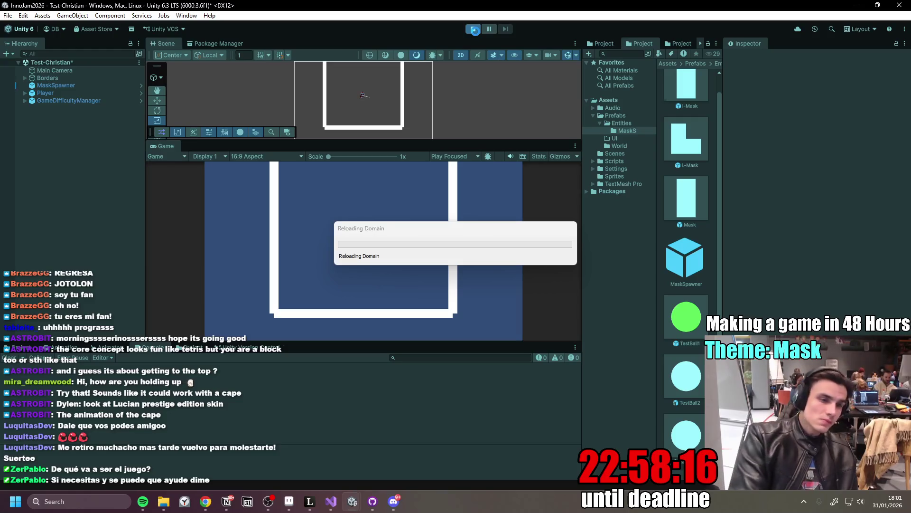
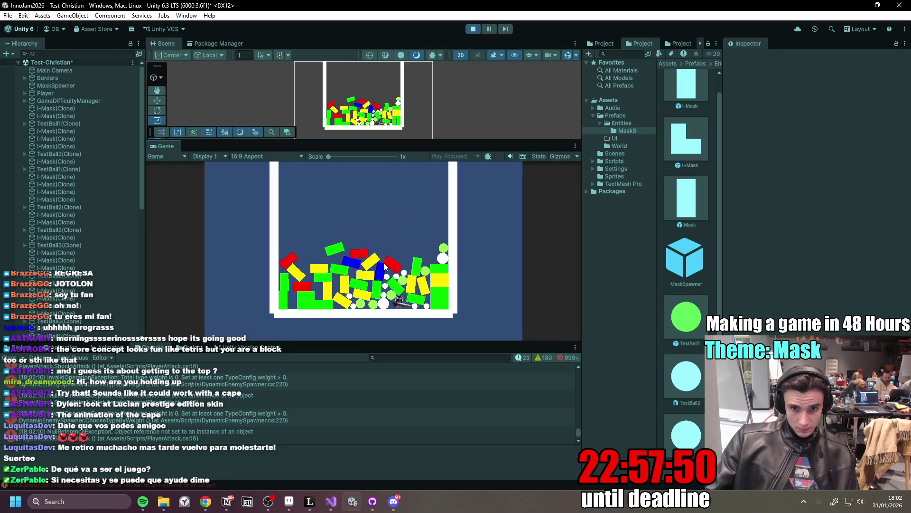
- Stop the running Unity play-mode test so the arena returns to edit mode
left_click(440, 258)
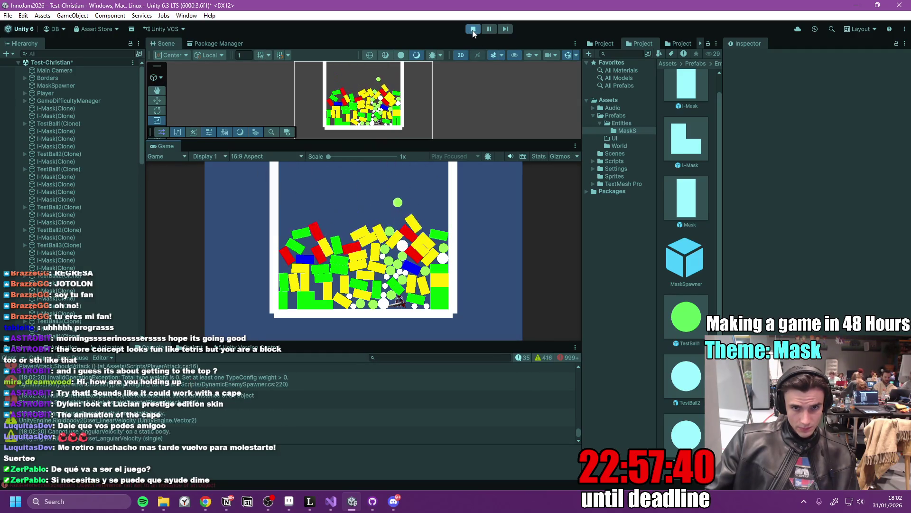
left_click(473, 30)
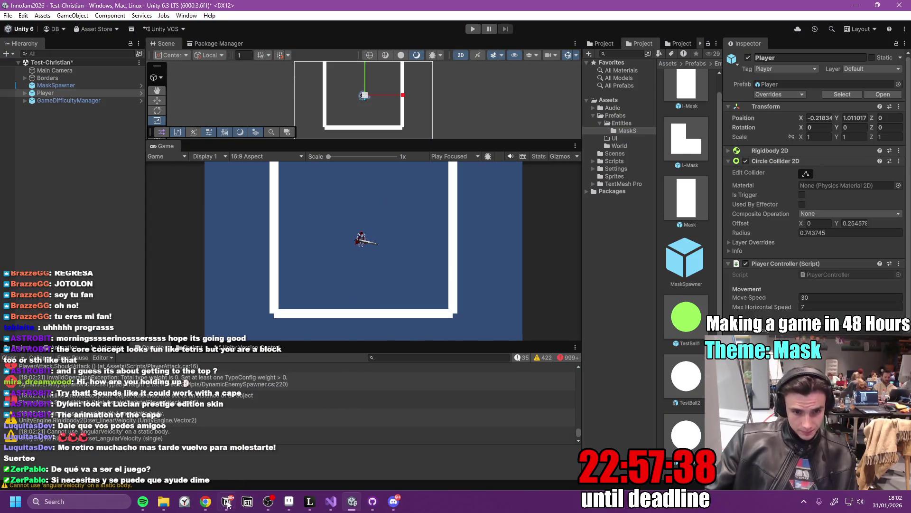
key("alt+Tab")
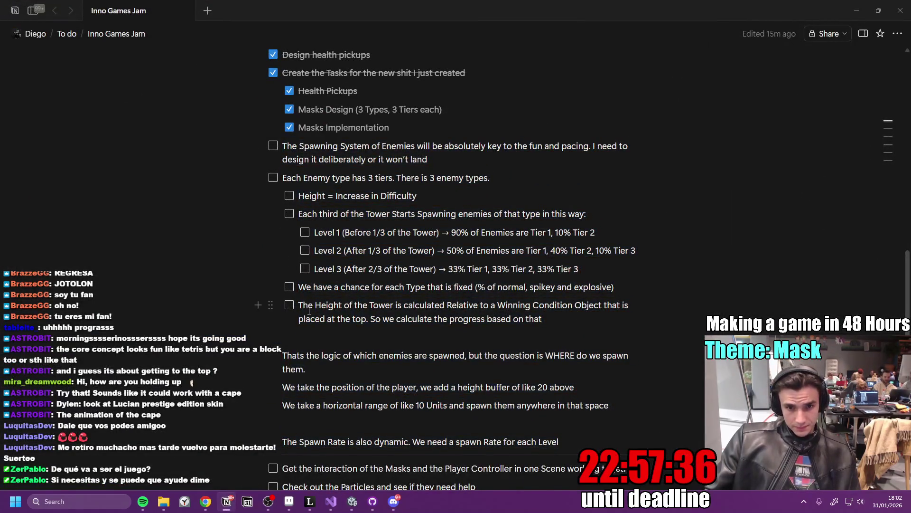
- Check off the tower-height, type-chance, Level 1–3, tower-thirds, height-difficulty and three-tier items, then the parent spawning to-do
left_click(289, 305)
left_click(289, 286)
left_click(305, 269)
left_click(304, 251)
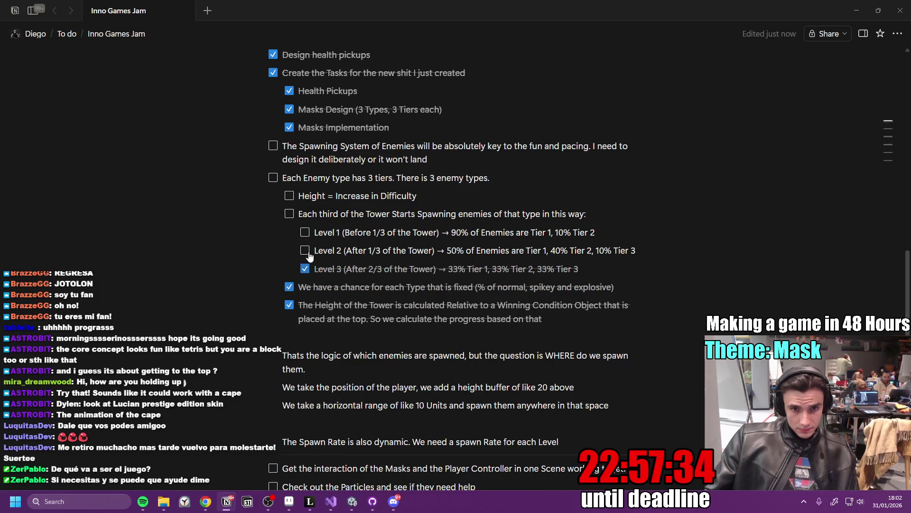
left_click(304, 232)
left_click(289, 214)
left_click(289, 196)
left_click(273, 178)
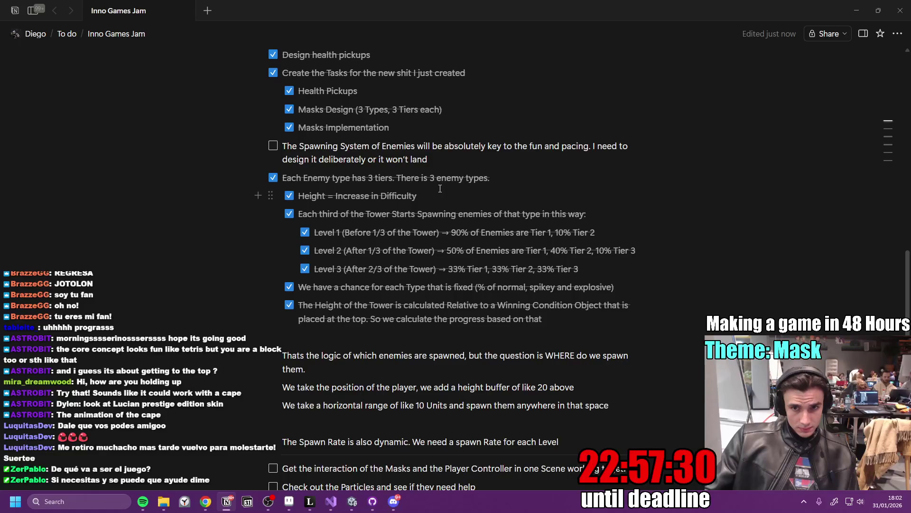
left_click(272, 145)
scroll(446, 333, "down", 2)
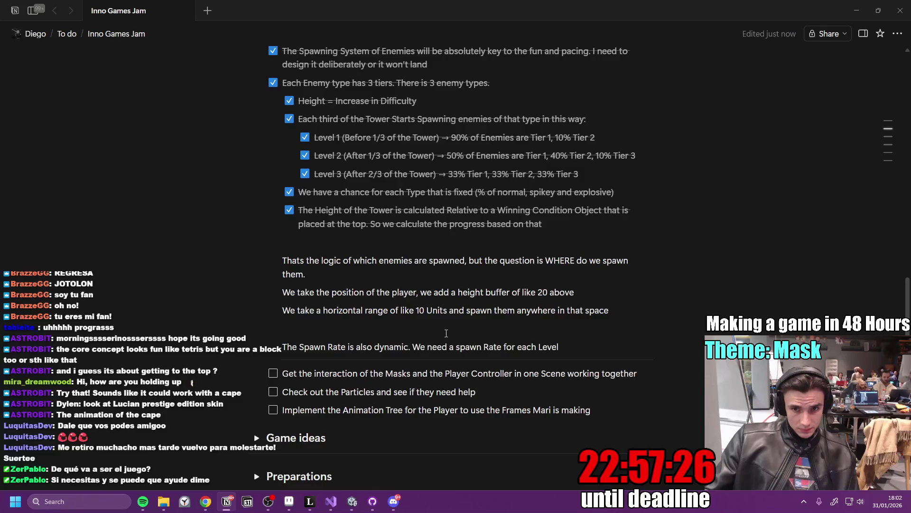
mouse_move(209, 501)
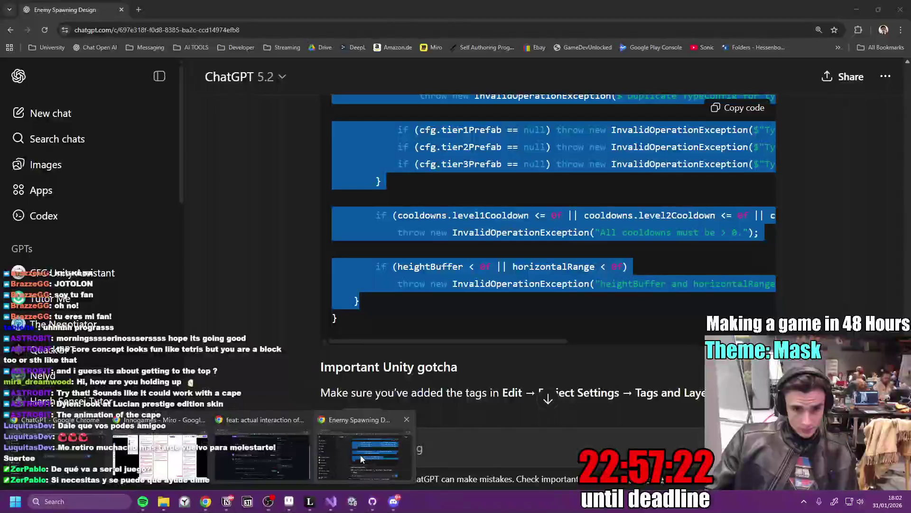
- In the Enemy Spawning Design chat, select the requirements recap from '1) Enemy catalog' onward
left_click(369, 446)
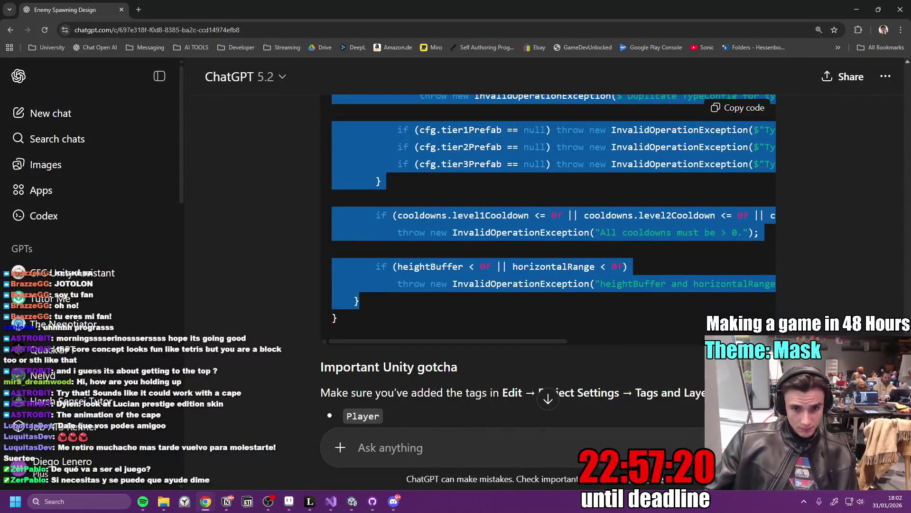
scroll(342, 449, "down", 5)
mouse_move(779, 102)
left_mouse_down()
mouse_move(796, 289)
mouse_move(777, 331)
mouse_move(781, 306)
mouse_move(770, 294)
left_mouse_up()
scroll(796, 289, "up", 10)
scroll(779, 314, "up", 15)
scroll(770, 295, "up", 5)
scroll(767, 292, "down", 15)
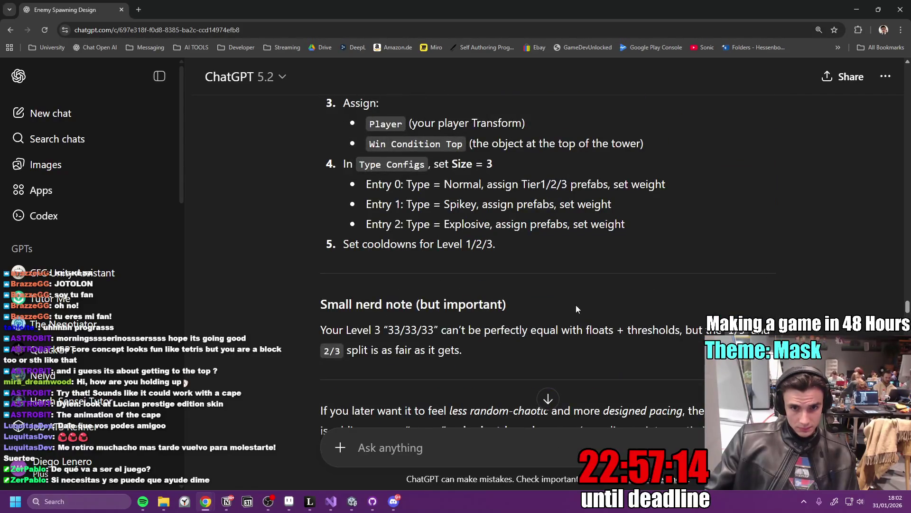
scroll(560, 308, "up", 5)
scroll(546, 309, "up", 15)
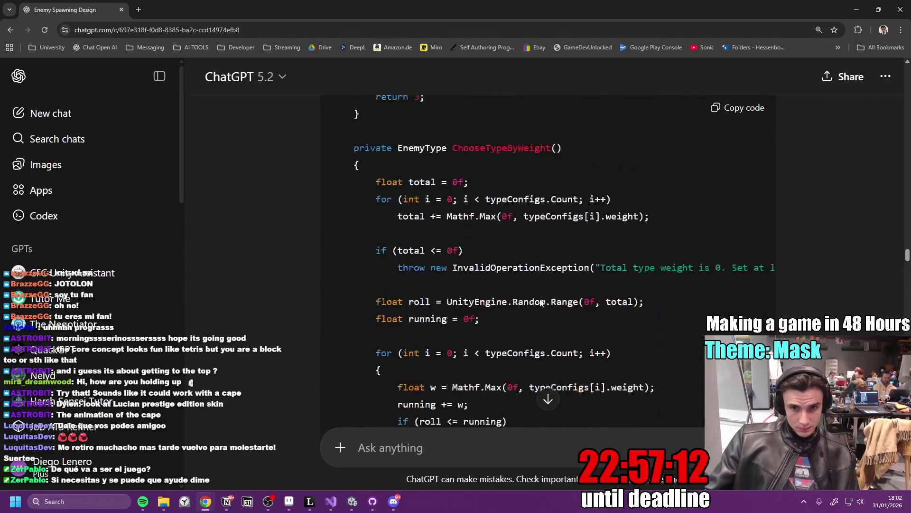
scroll(548, 299, "up", 20)
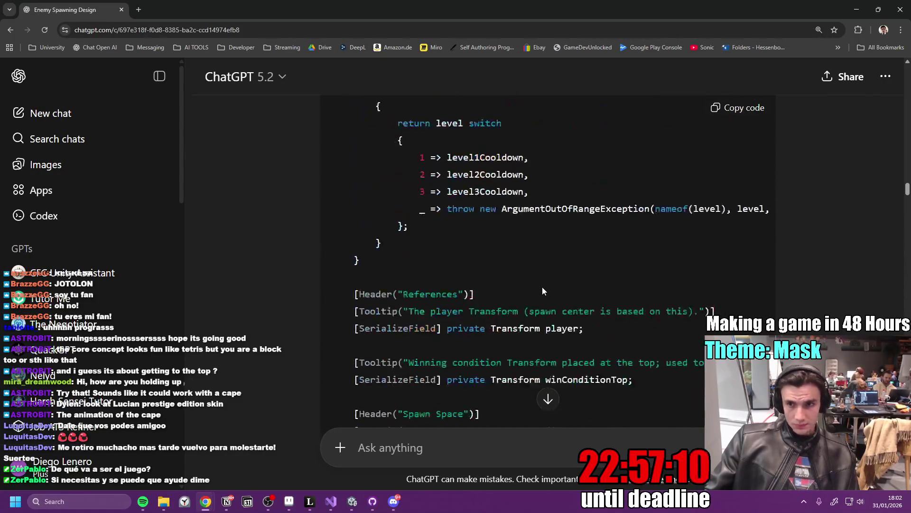
scroll(545, 287, "up", 20)
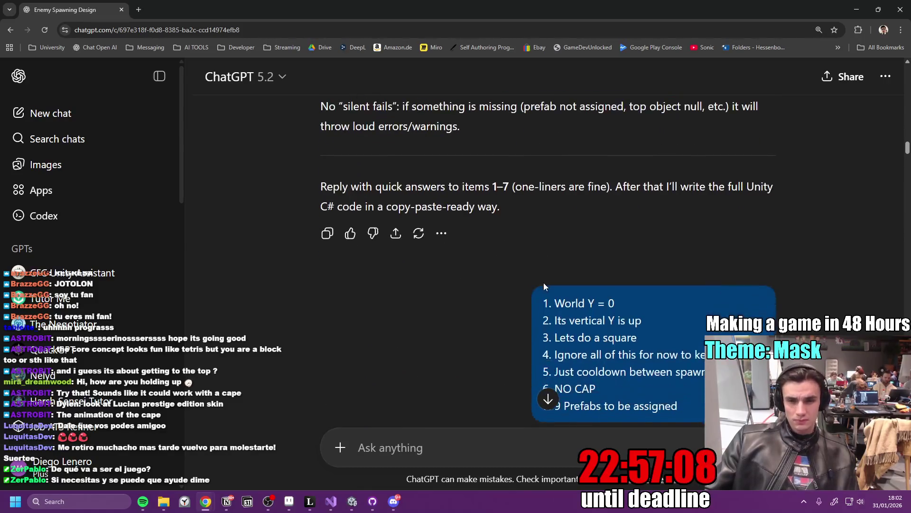
scroll(522, 299, "up", 20)
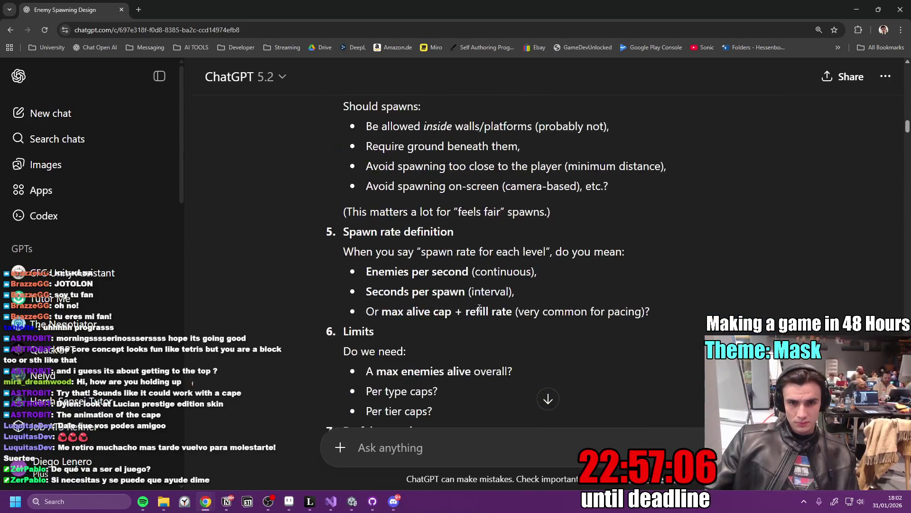
scroll(480, 306, "up", 5)
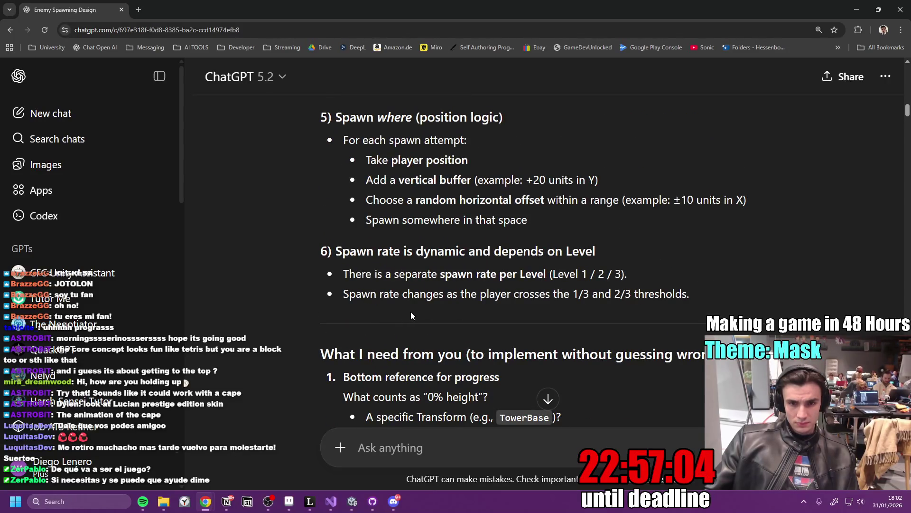
mouse_move(698, 277)
left_mouse_down()
mouse_move(433, 226)
mouse_move(407, 265)
mouse_move(341, 319)
mouse_move(340, 263)
mouse_move(318, 264)
left_mouse_up()
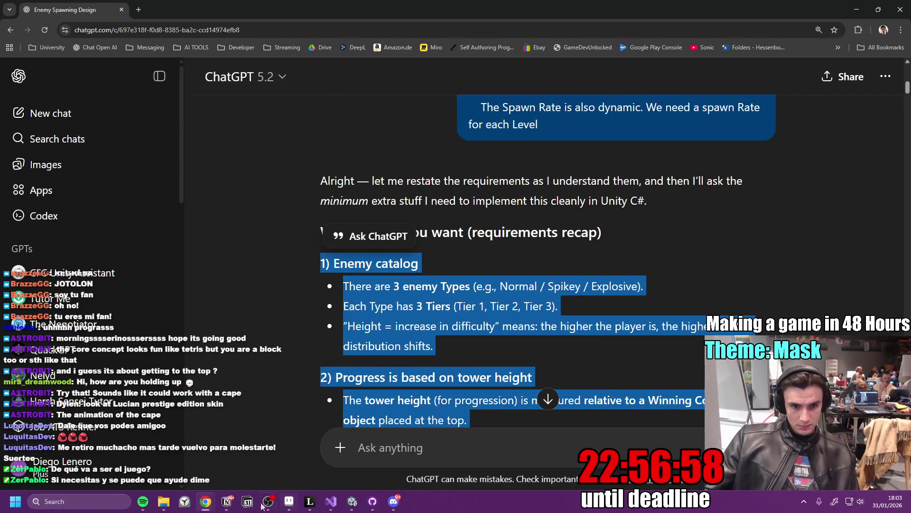
- Paste the spawner requirements into the 'Implement the Enemy Spawner' card's description on the Miro board
mouse_move(211, 505)
left_click(256, 446)
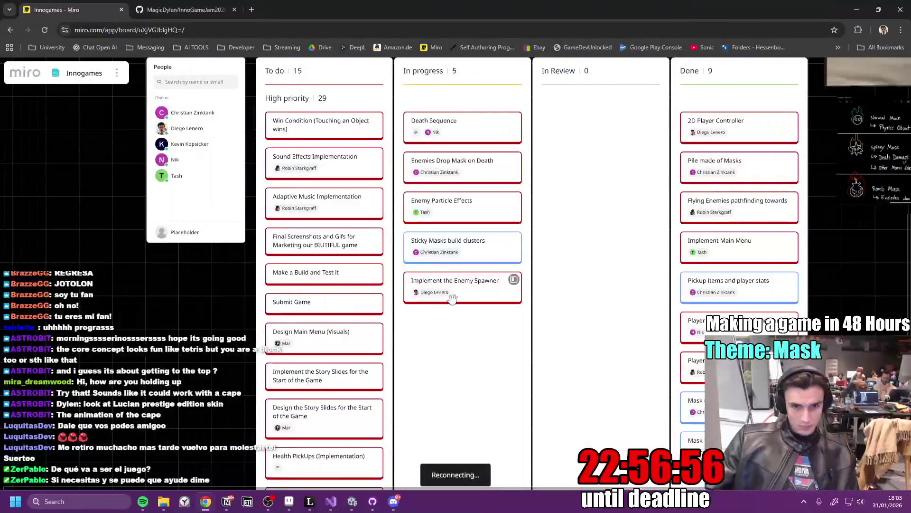
left_click(482, 293)
left_click(513, 279)
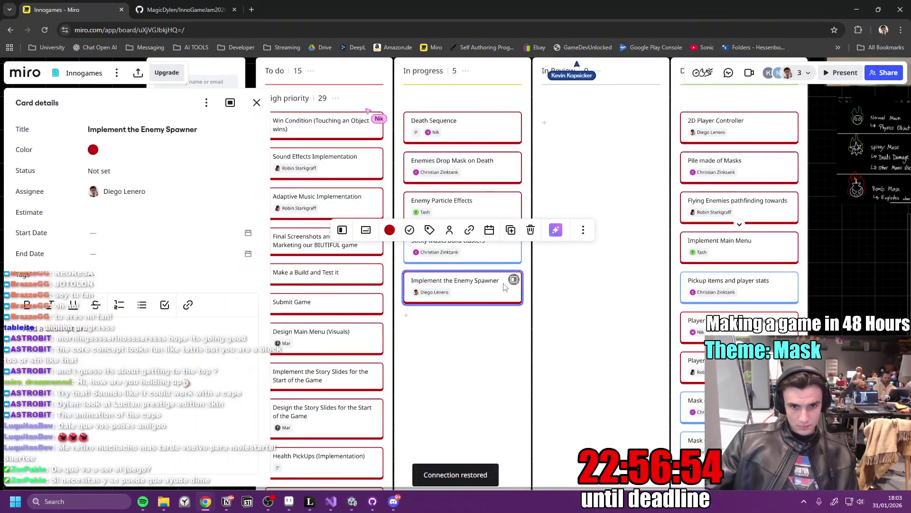
key("ctrl+v")
scroll(183, 350, "up", 15)
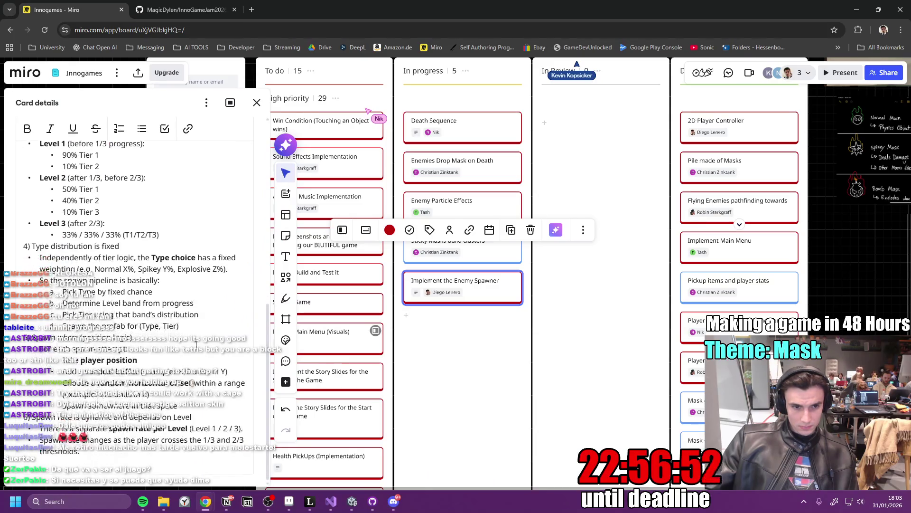
left_click(589, 329)
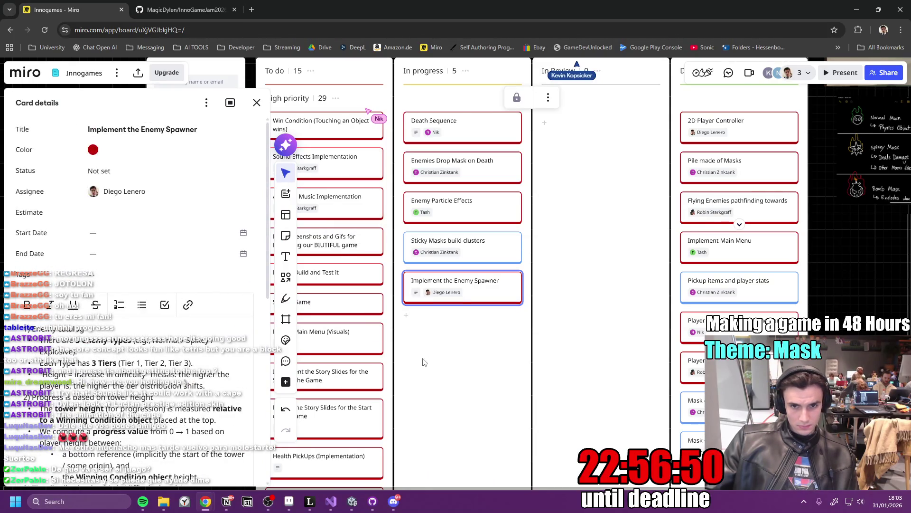
- Review the pasted requirements in the card, then close the card details
scroll(475, 335, "up", 3)
scroll(479, 442, "down", 8)
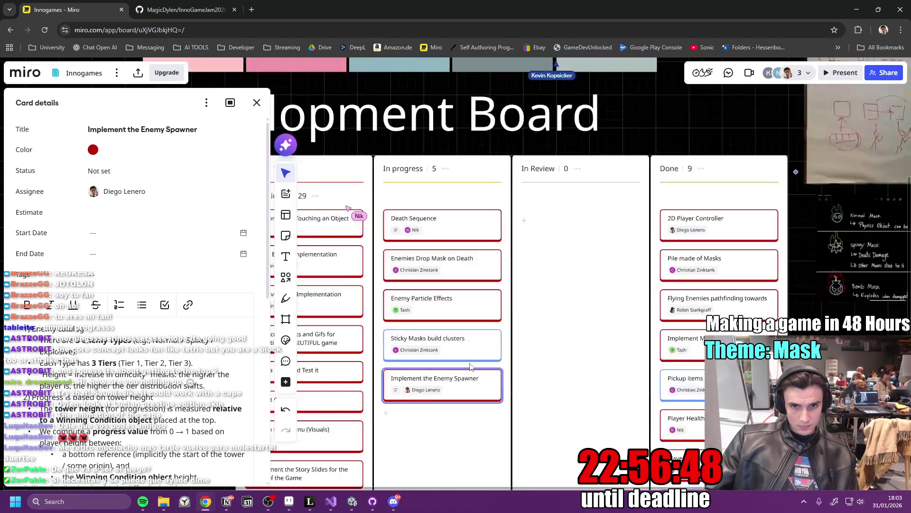
scroll(520, 296, "up", 6)
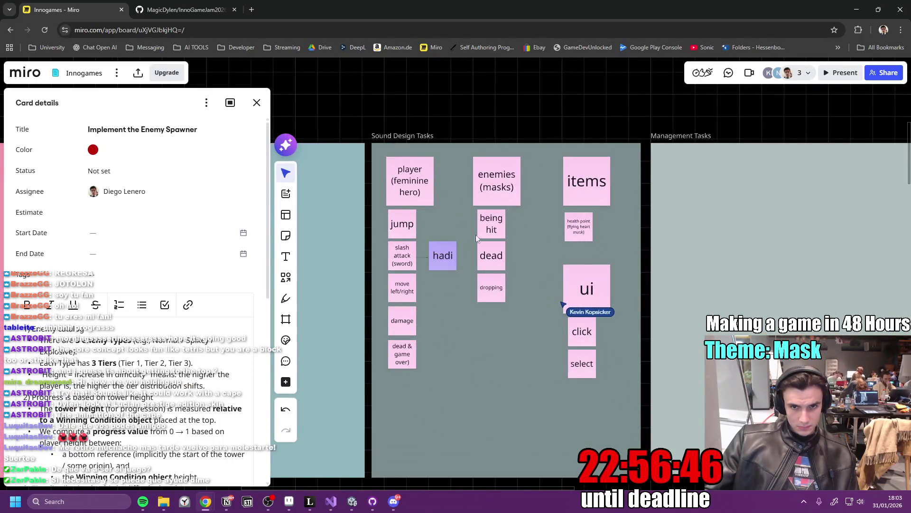
scroll(463, 237, "up", 3)
scroll(551, 326, "down", 2)
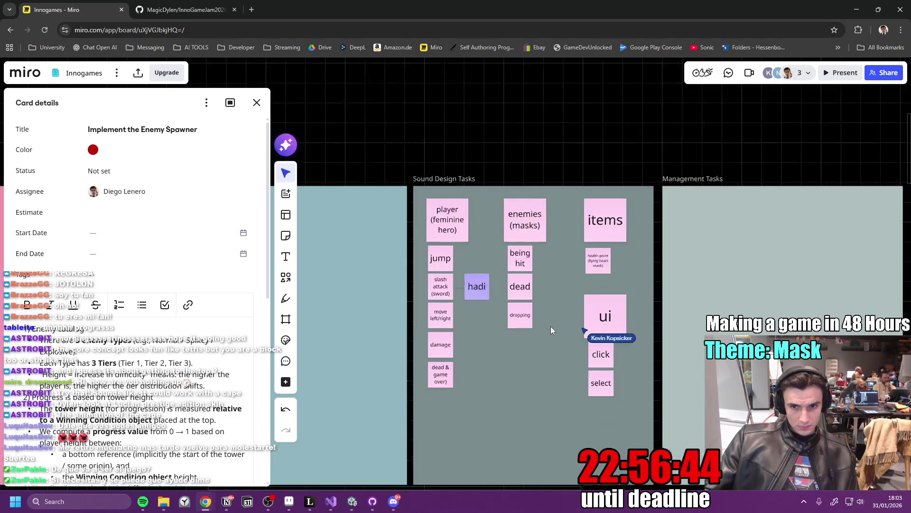
scroll(449, 292, "down", 4)
scroll(401, 276, "down", 10)
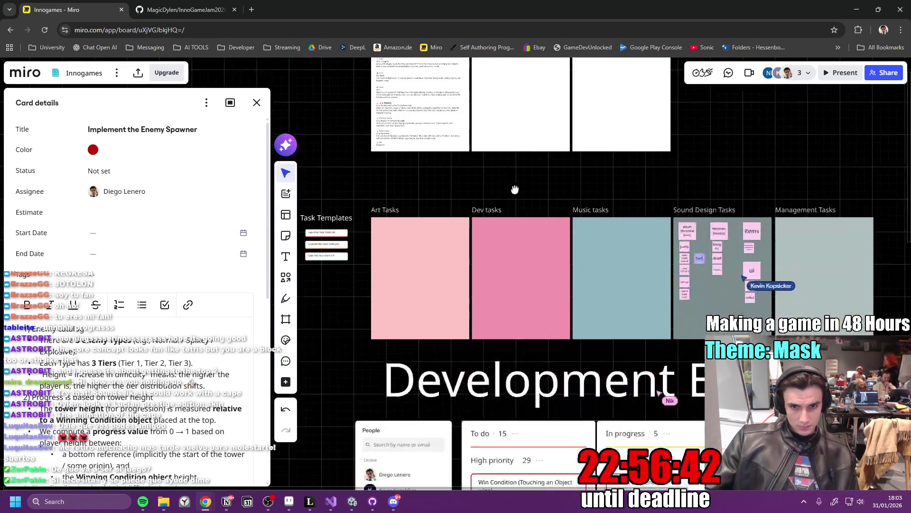
scroll(441, 316, "up", 2)
scroll(442, 318, "down", 5)
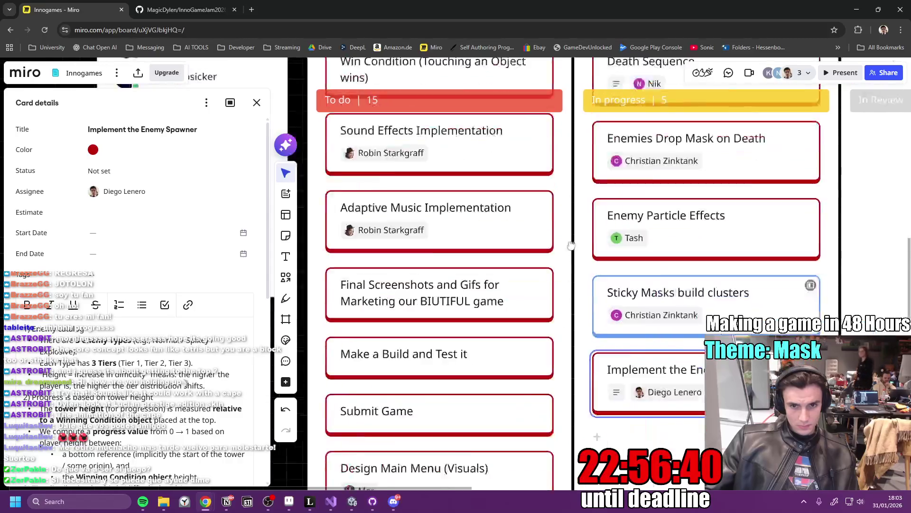
scroll(522, 323, "down", 4)
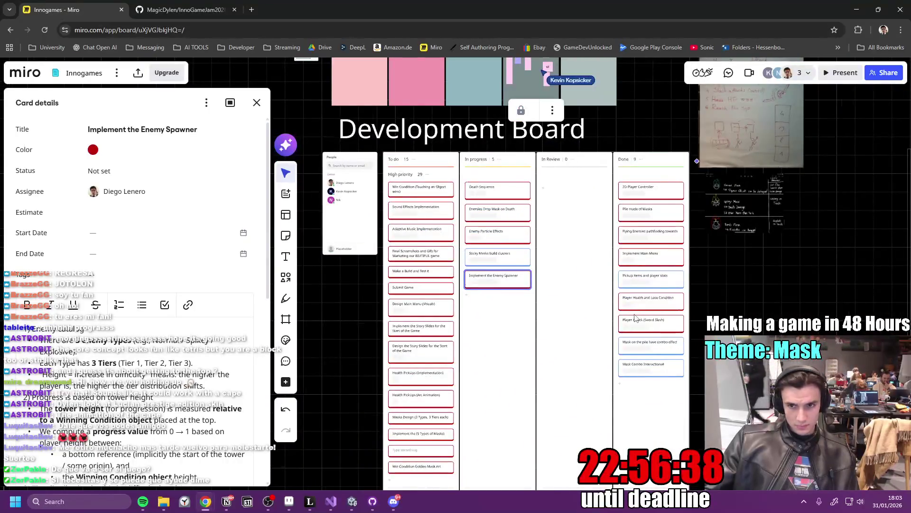
scroll(566, 279, "up", 4)
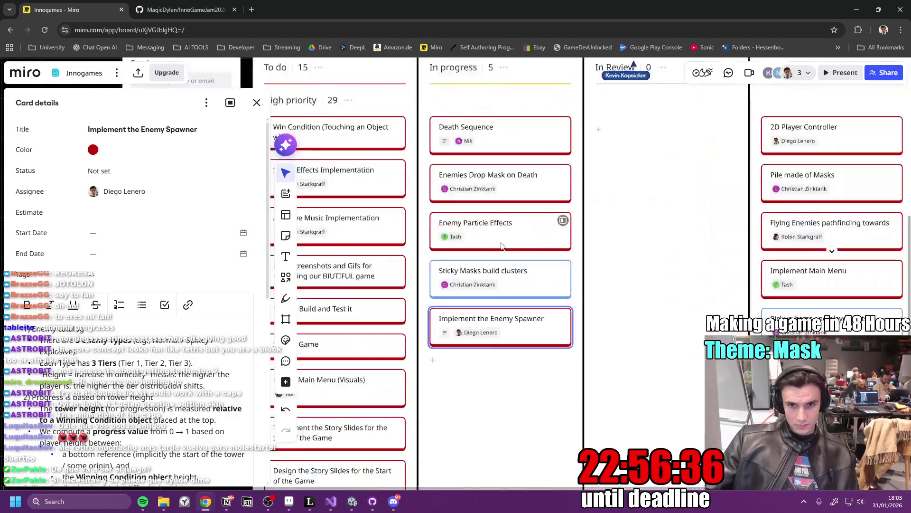
left_click(263, 109)
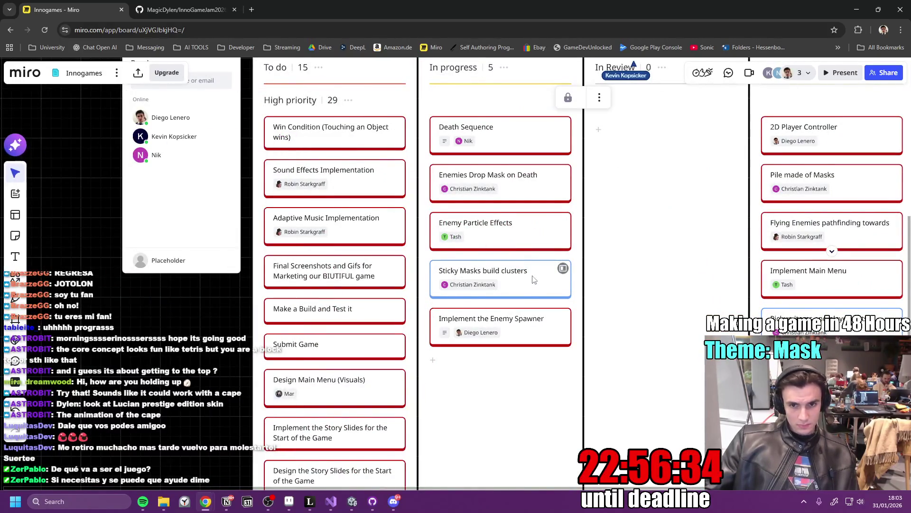
left_click(235, 503)
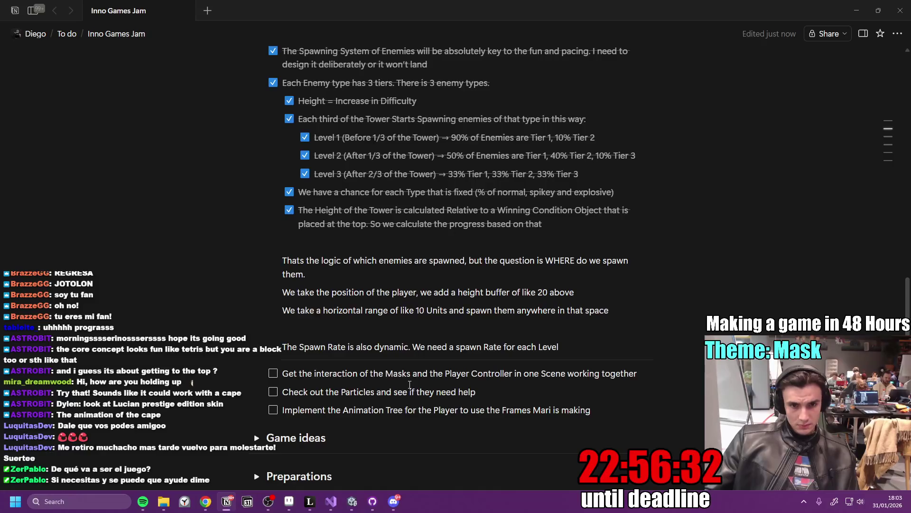
- Review the spawn-location and spawn-rate notes, then bring up InnoGameJam2026's 8 pending changes in GitHub Desktop
scroll(410, 384, "down", 4)
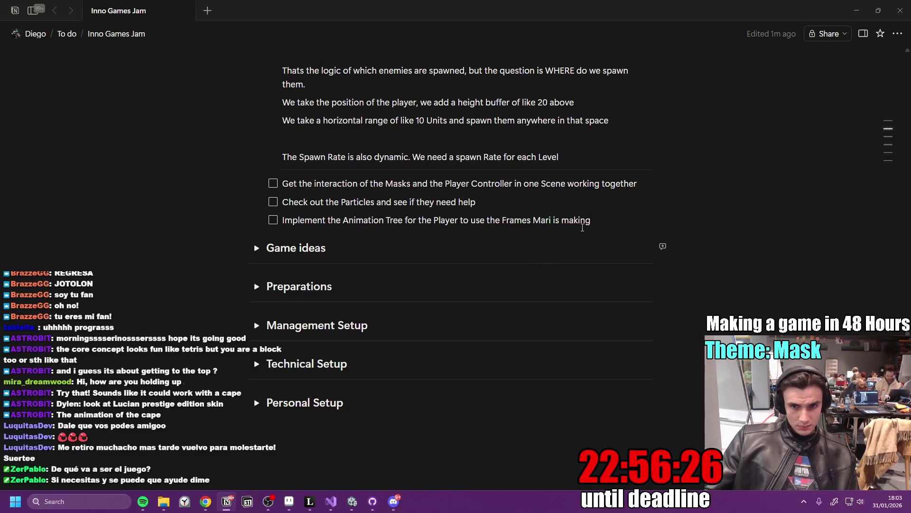
scroll(595, 239, "up", 2)
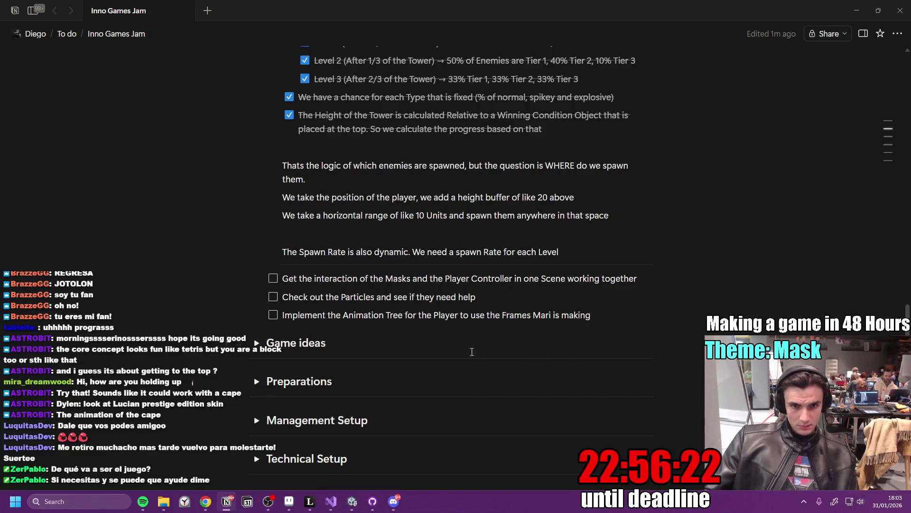
scroll(443, 315, "up", 4)
scroll(442, 316, "down", 4)
scroll(366, 460, "up", 2)
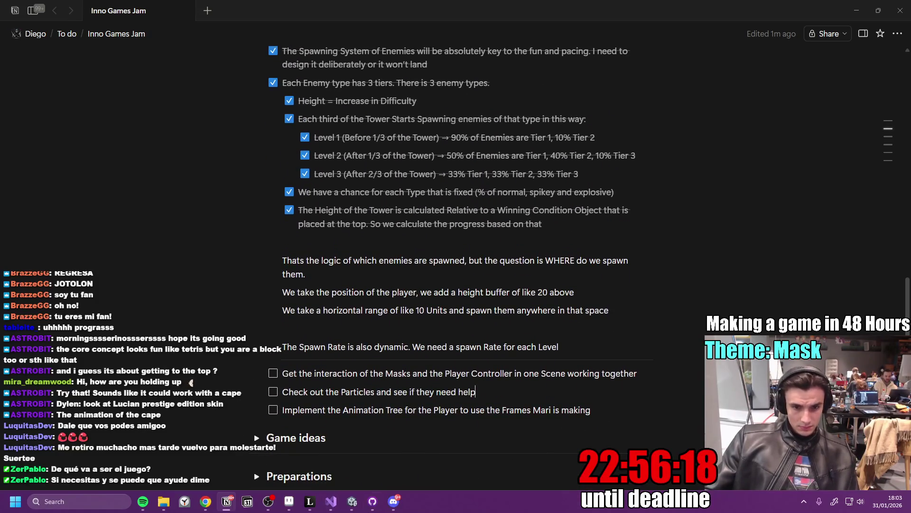
left_click(356, 502)
left_click(372, 501)
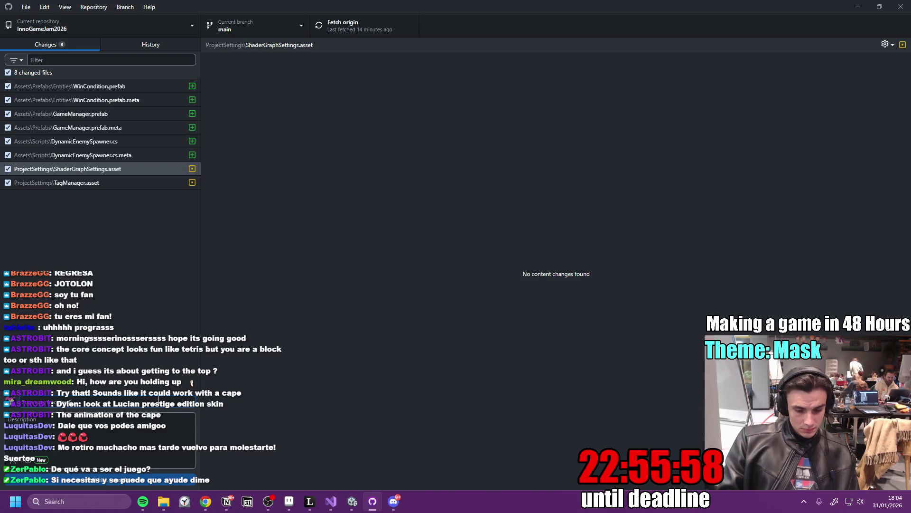
- Enter a commit summary ending in 'working)' and bring up ShaderGraphSettings.asset's options
type("c")
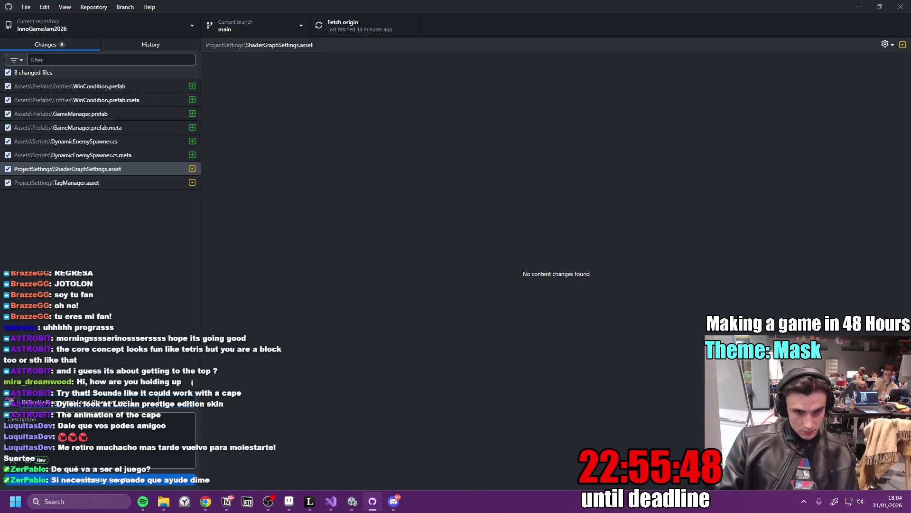
type("working)")
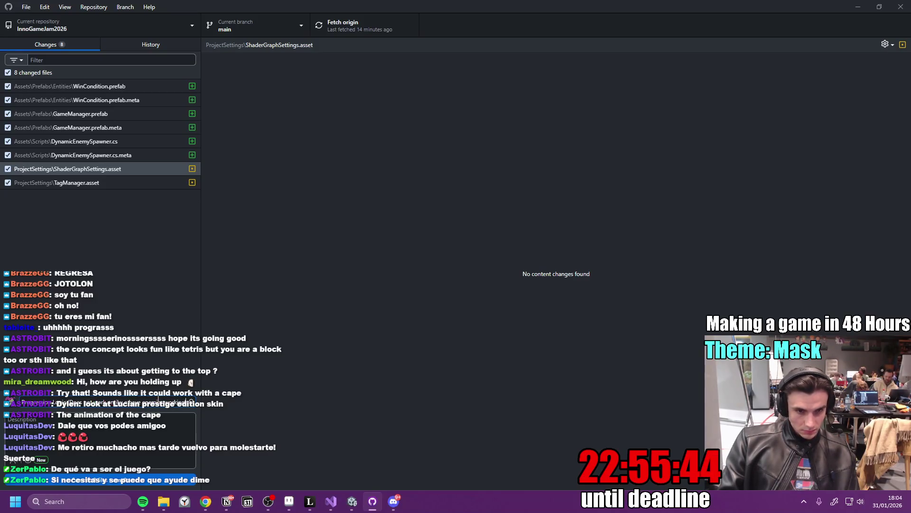
left_click(170, 422)
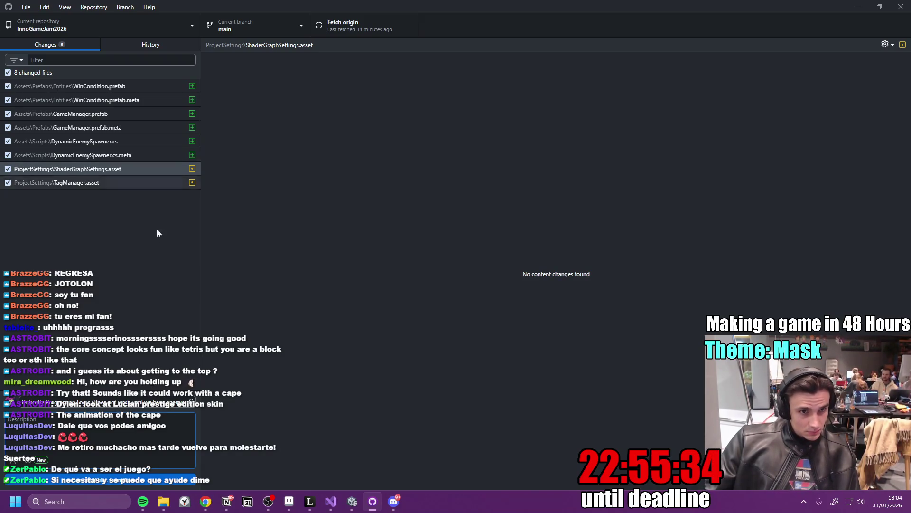
right_click(144, 173)
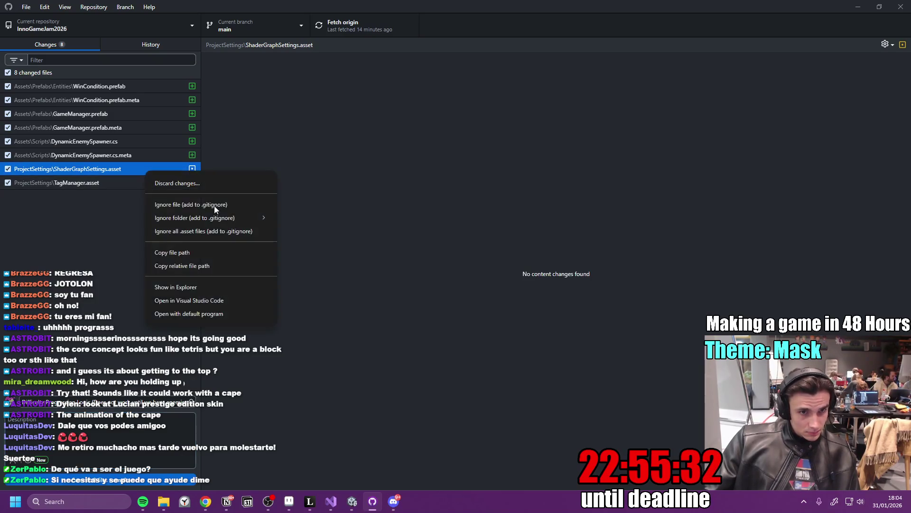
- Discard ShaderGraphSettings.asset, commit the seven remaining files to main, and push to origin
left_click(190, 185)
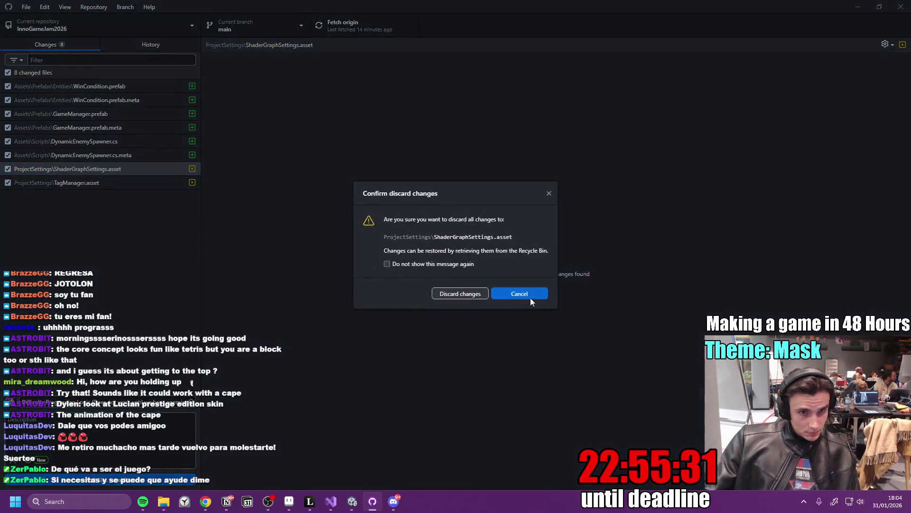
left_click(460, 294)
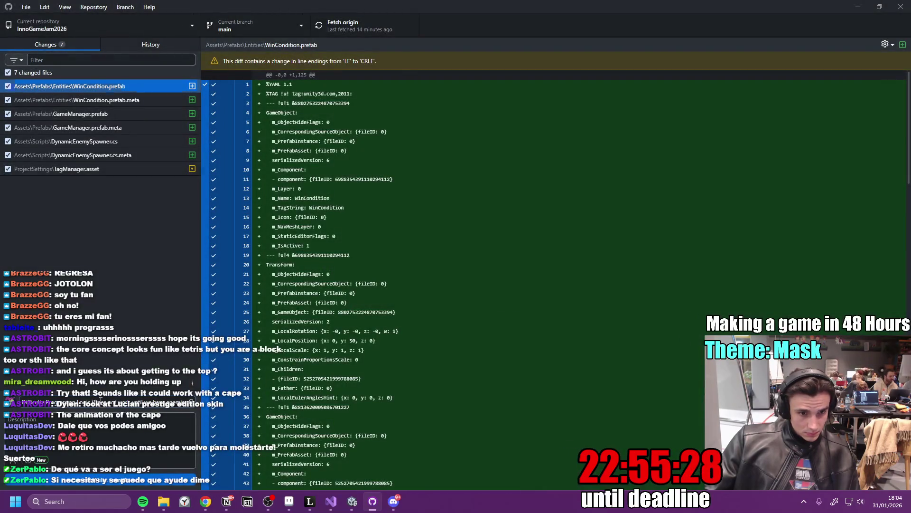
left_click(100, 400)
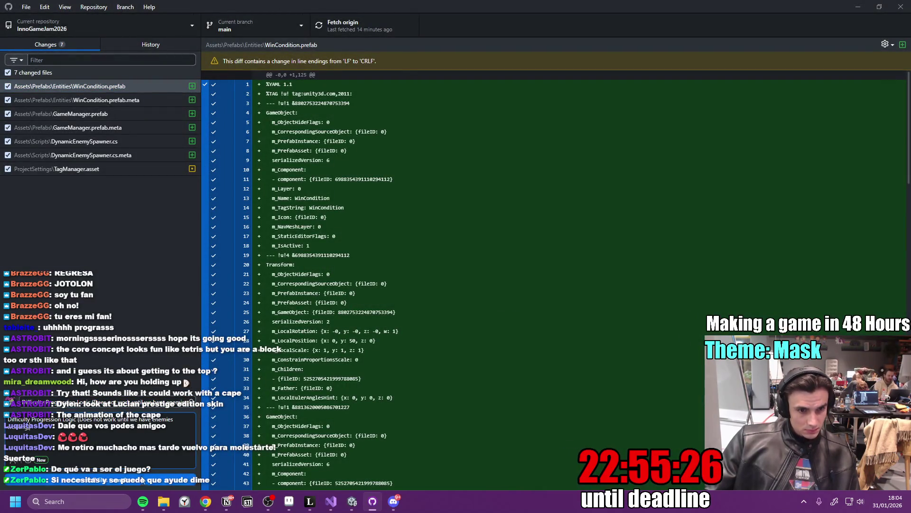
left_click(100, 479)
left_click(346, 28)
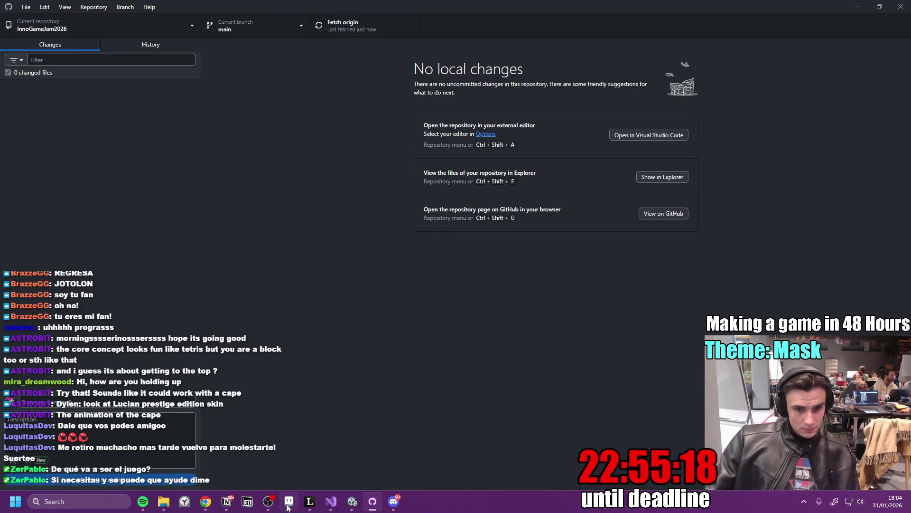
- Glance at the ChatGPT spawning chat, then minimize GitHub Desktop to get back to Unity
mouse_move(208, 507)
left_click(365, 451)
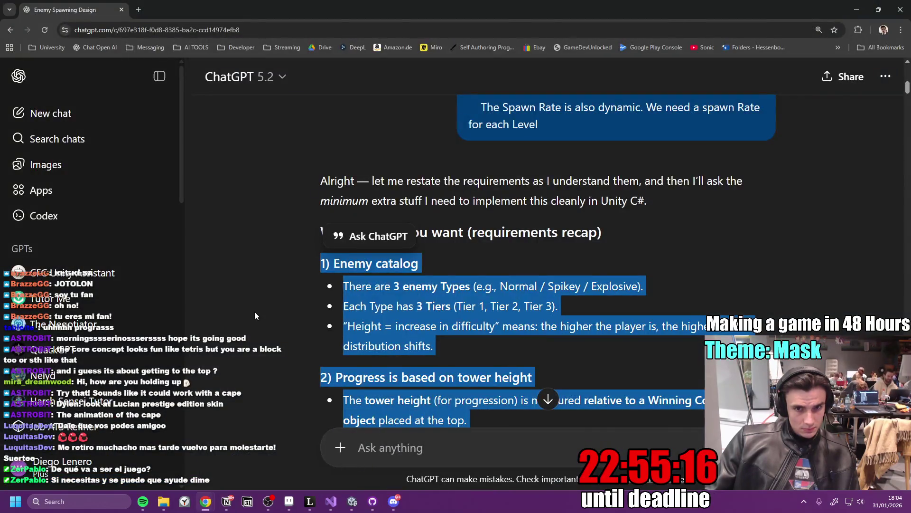
key("alt+Tab")
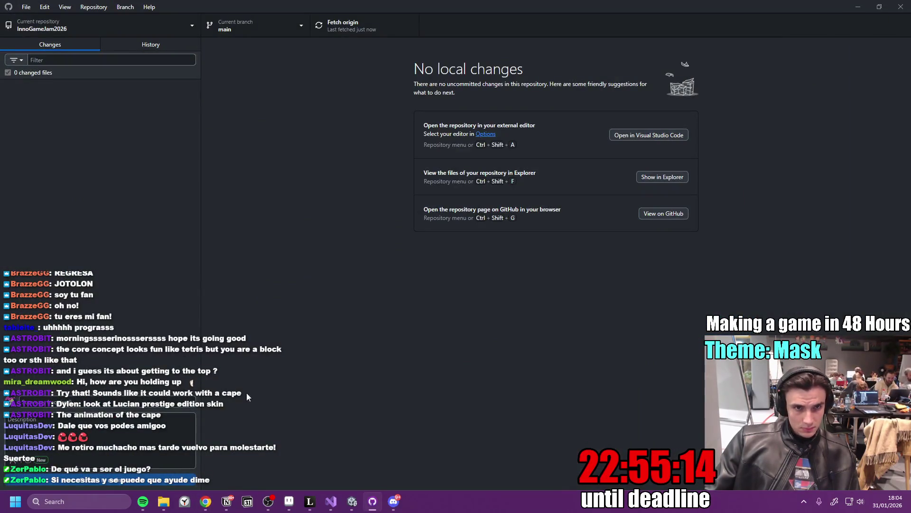
left_click(207, 502)
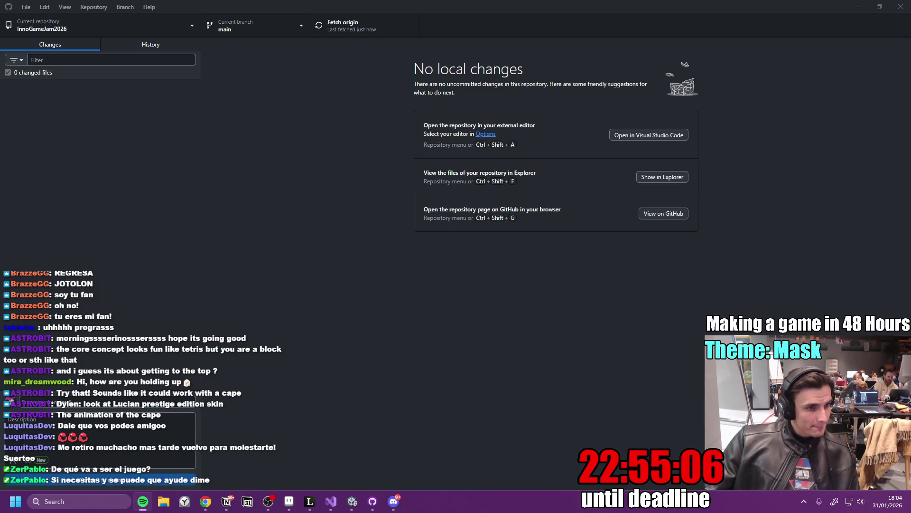
left_click(31, 262)
left_click(205, 501)
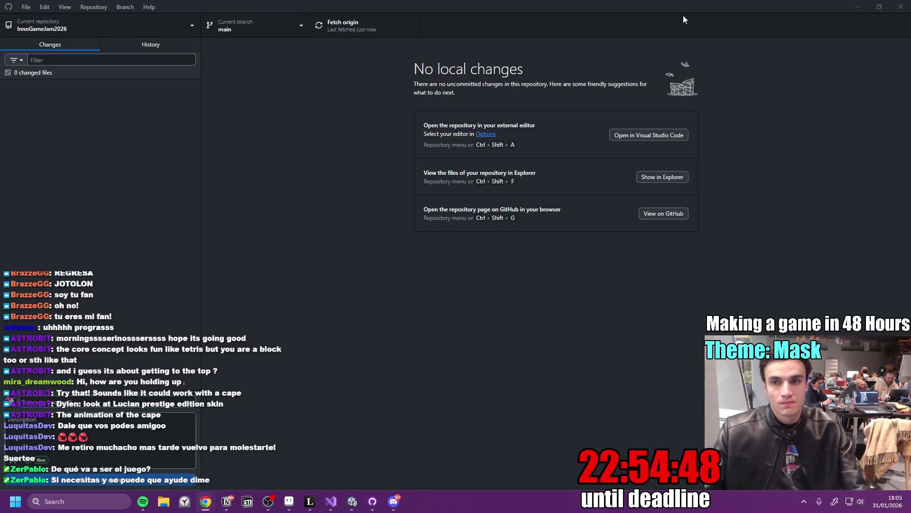
left_click(857, 6)
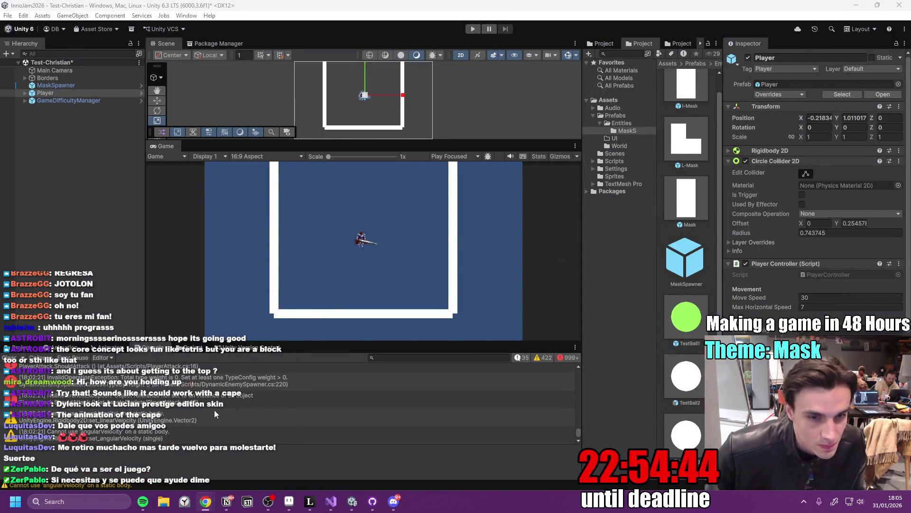
- Open the GameManager prefab and expand the spawner's Cooldowns and Type Configs lists
left_click(127, 385)
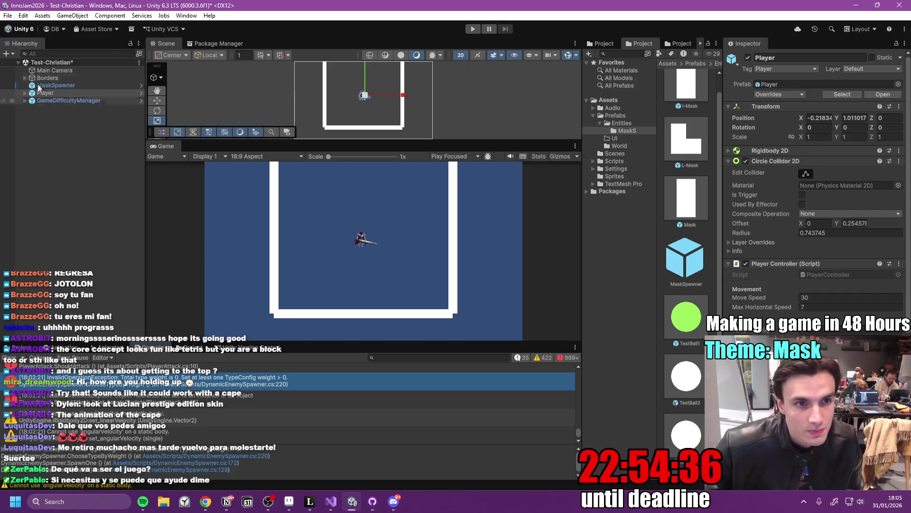
left_click(142, 101)
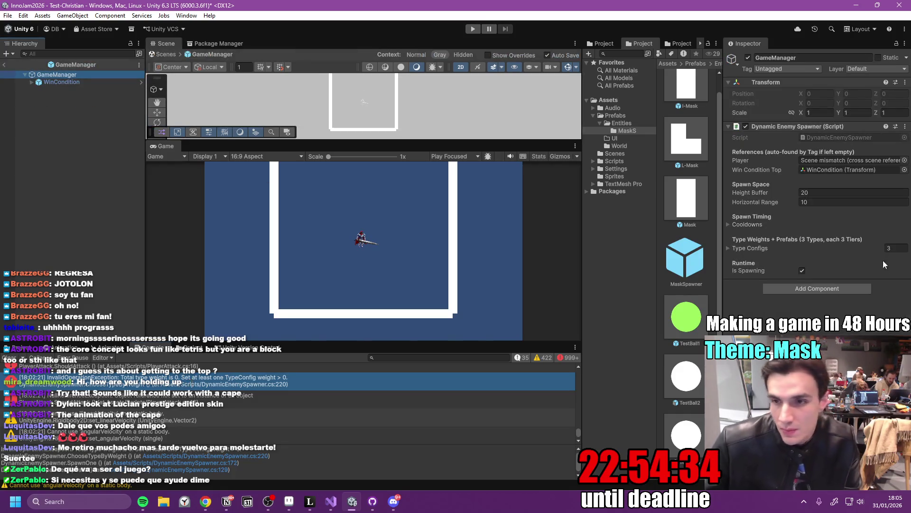
left_click(731, 224)
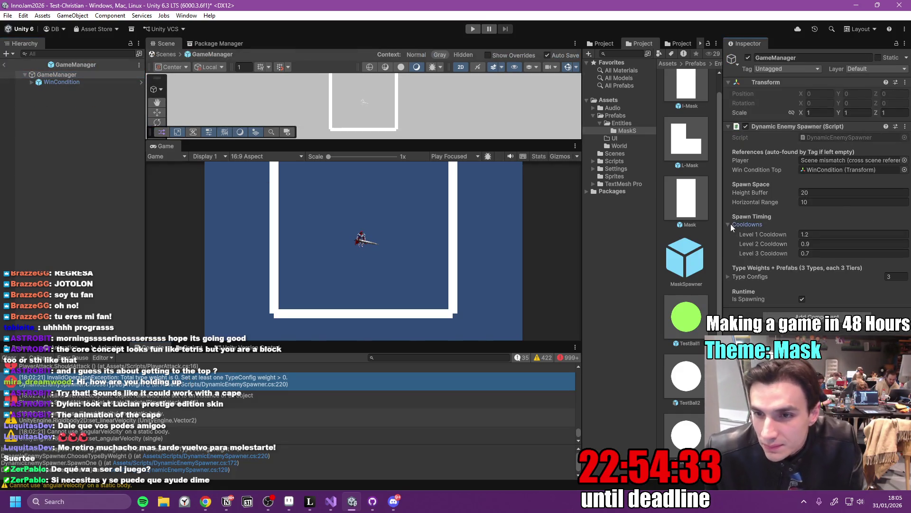
left_click(729, 276)
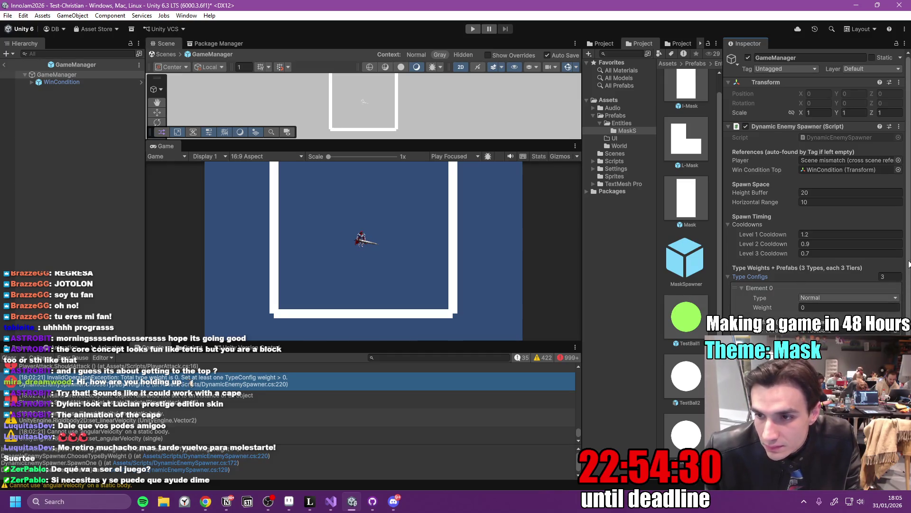
scroll(897, 304, "down", 4)
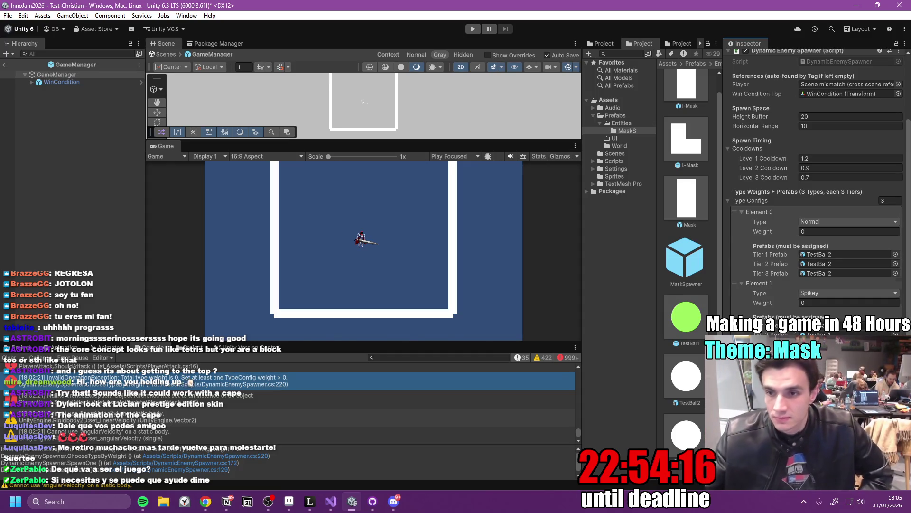
- Set the Normal type weight to 50 and Spikey to 30, then save the prefab
left_click(835, 231)
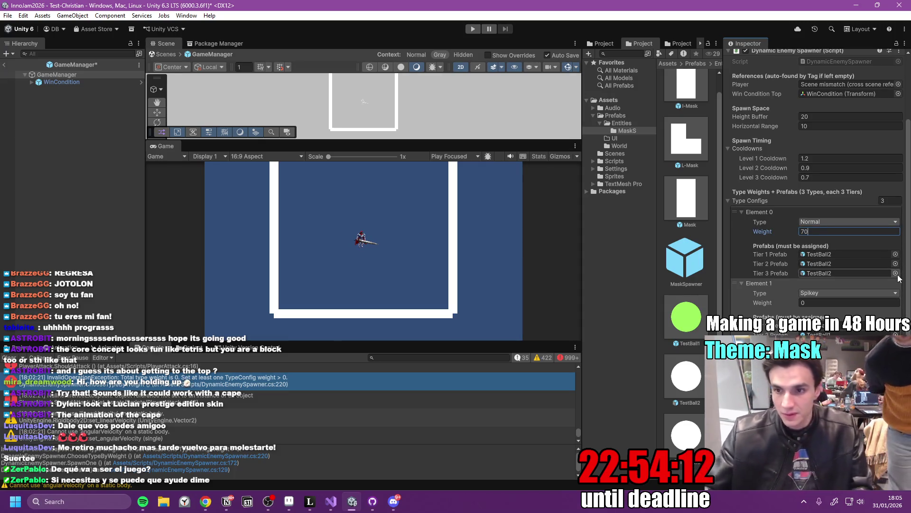
type("70")
left_click(824, 304)
left_click(826, 231)
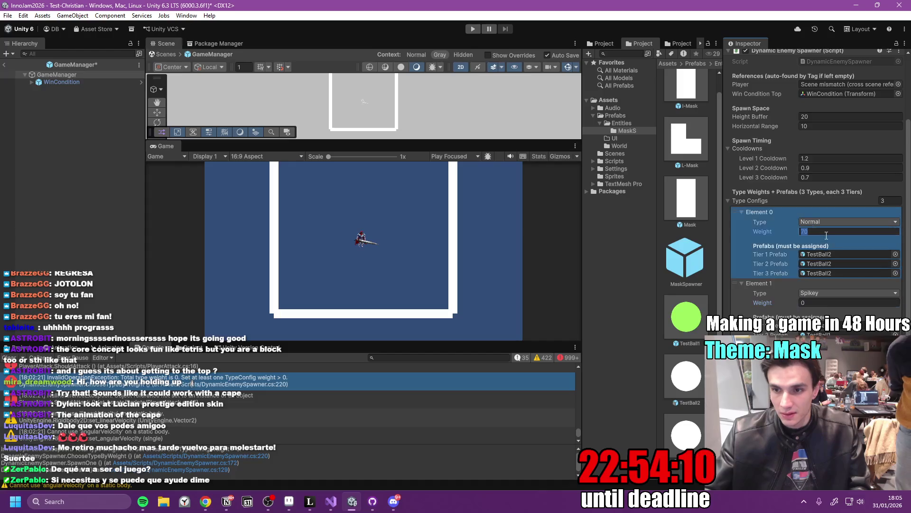
type("50")
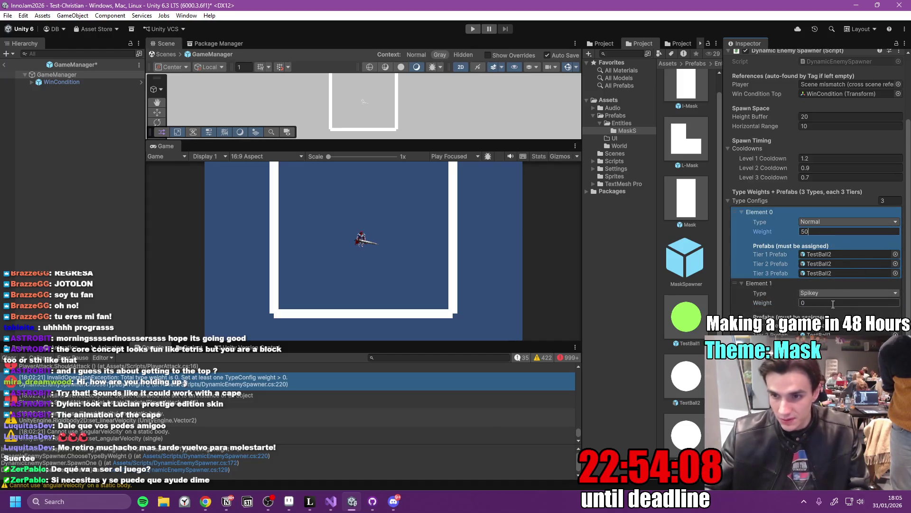
left_click(832, 303)
type("30")
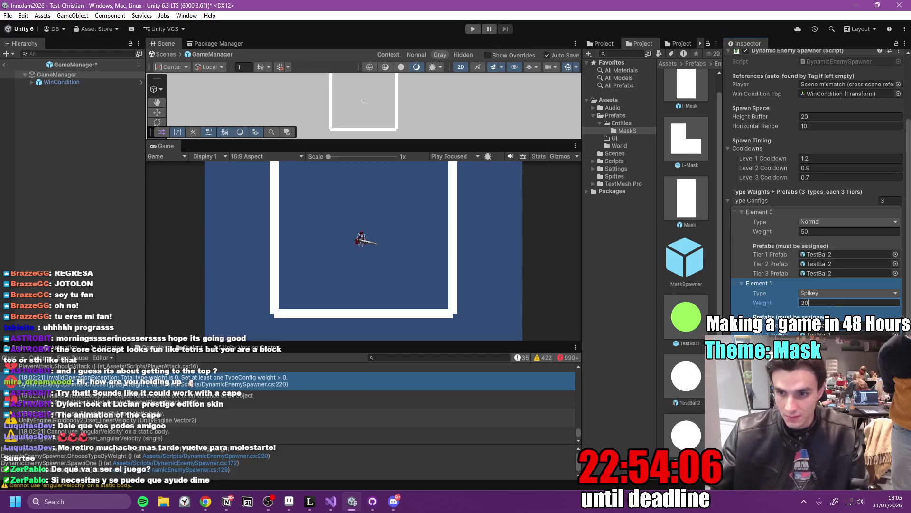
key("Return")
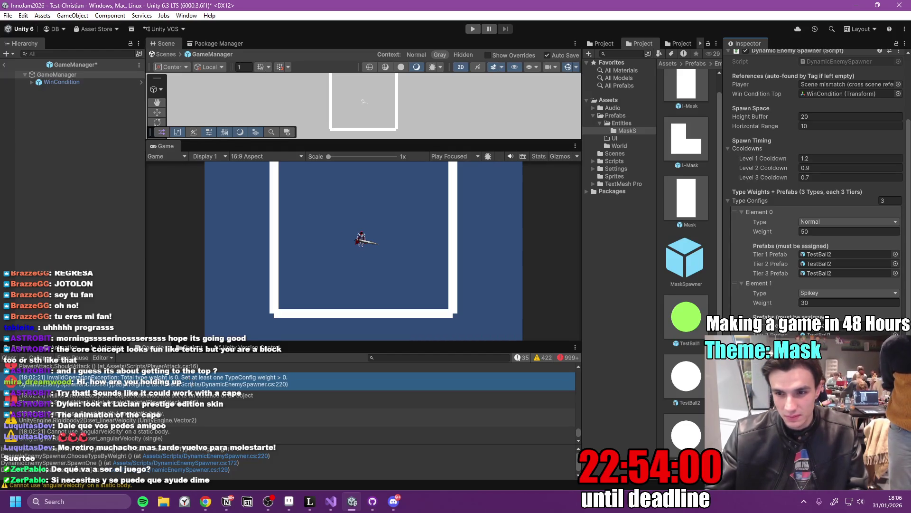
key("ctrl+s")
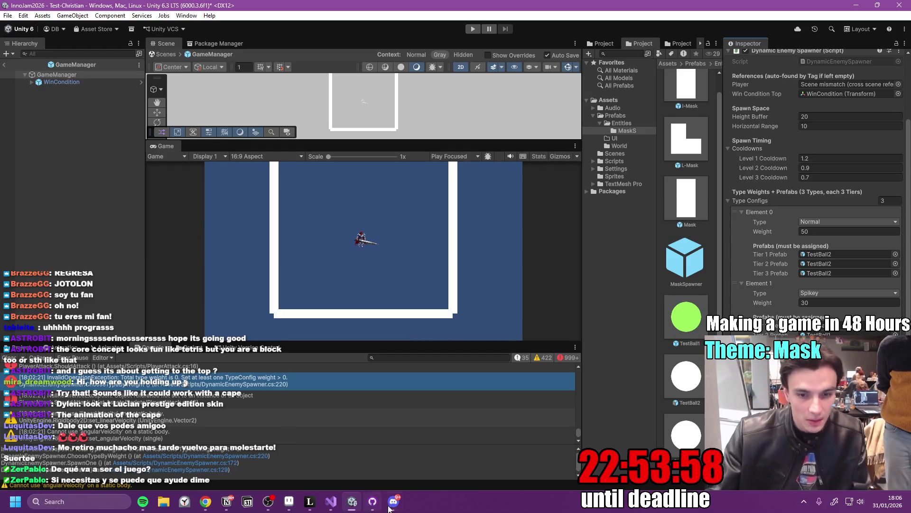
mouse_move(388, 499)
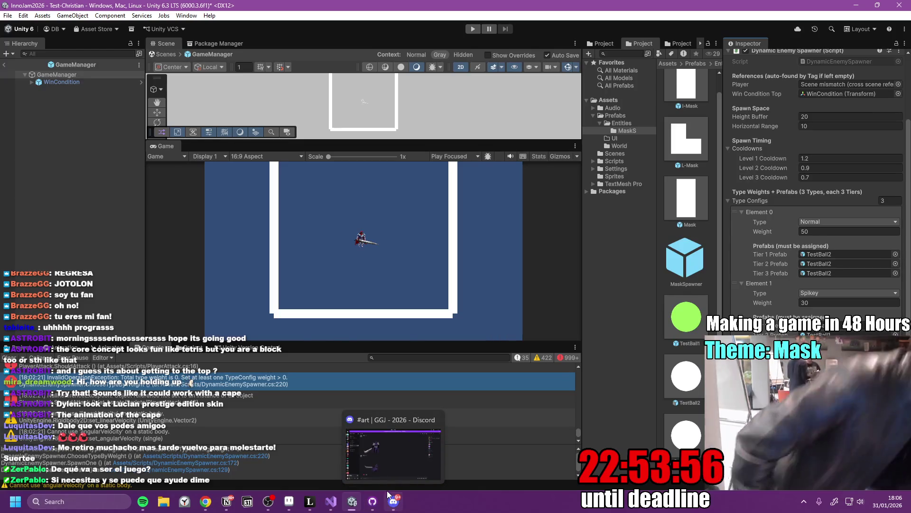